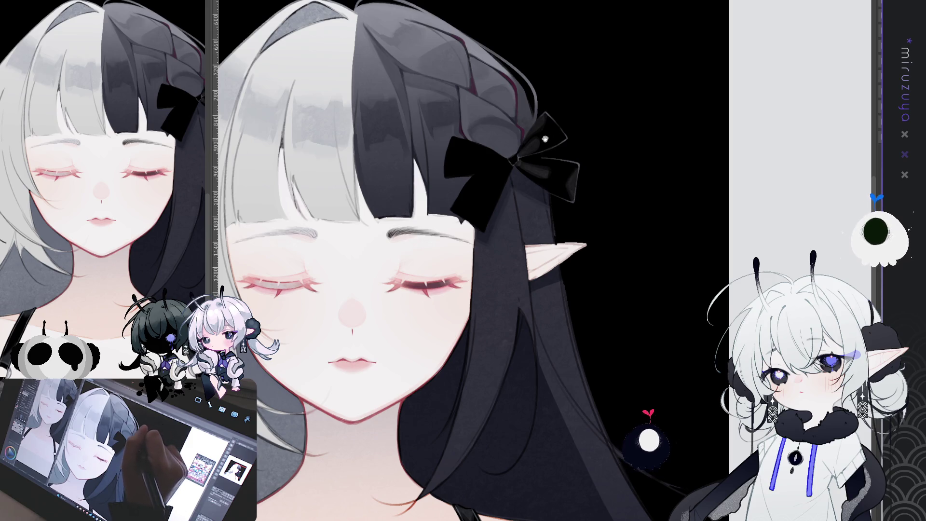
Zoom out slightly and rotate the canvas view clockwise to angle the dark braided strand
scroll(490, 183, "down", 1)
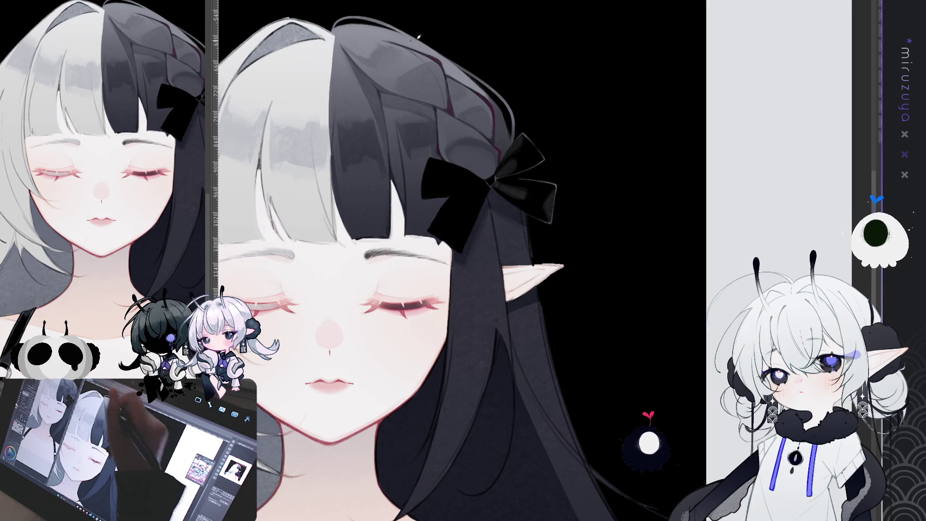
mouse_move(644, 85)
left_mouse_down()
mouse_move(713, 154)
mouse_move(506, 347)
left_mouse_up()
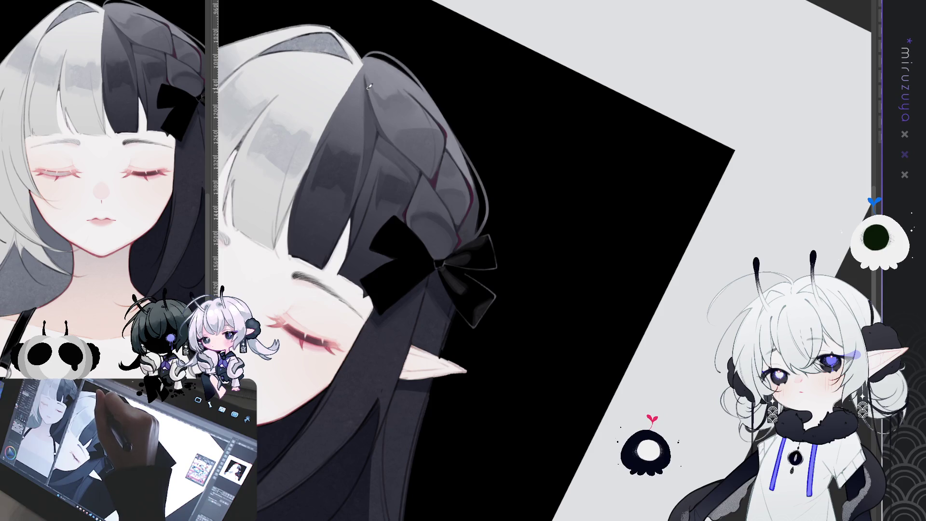
Paint thin white highlights down the dark braided strand, undoing and repainting the first strokes
left_click_drag(369, 85, 433, 180)
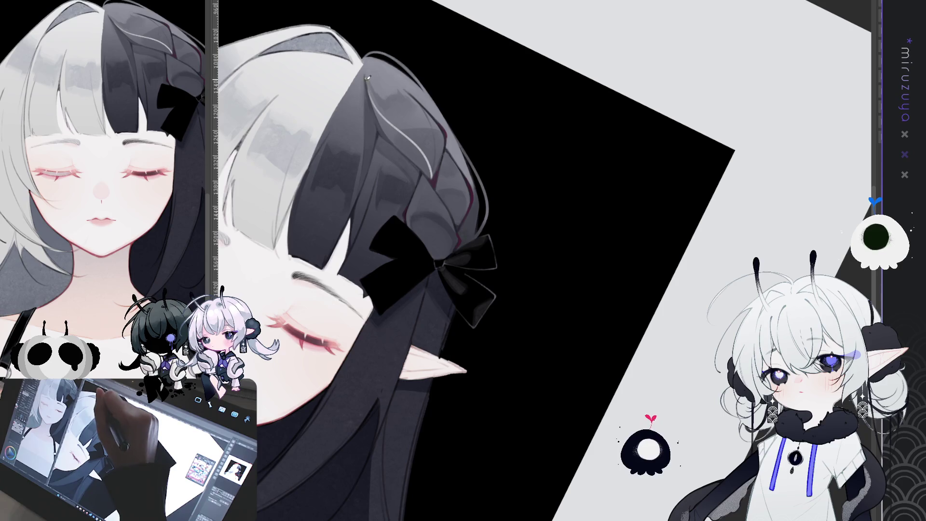
left_click_drag(368, 86, 431, 171)
key("ctrl+z")
key("ctrl+z")
left_click_drag(374, 106, 434, 171)
mouse_move(395, 123)
left_mouse_down()
mouse_move(432, 163)
mouse_move(427, 152)
left_mouse_up()
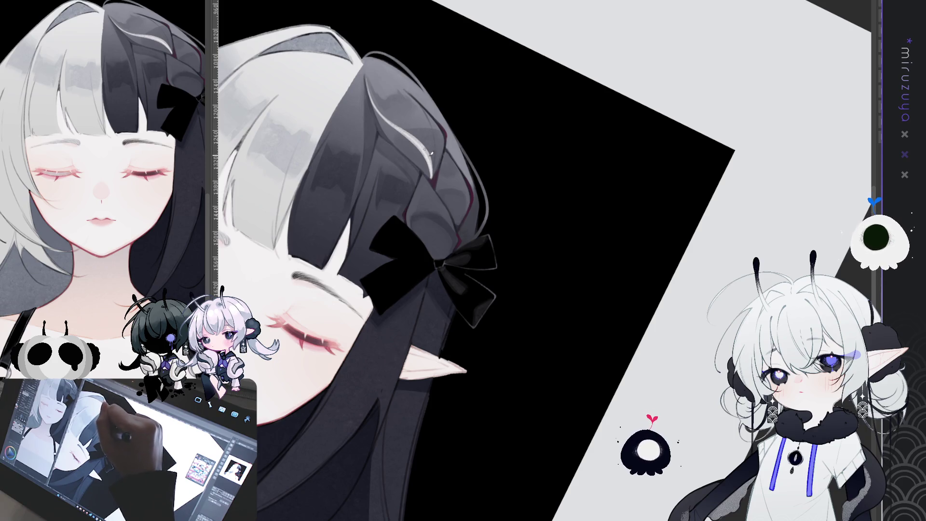
left_click_drag(431, 154, 433, 166)
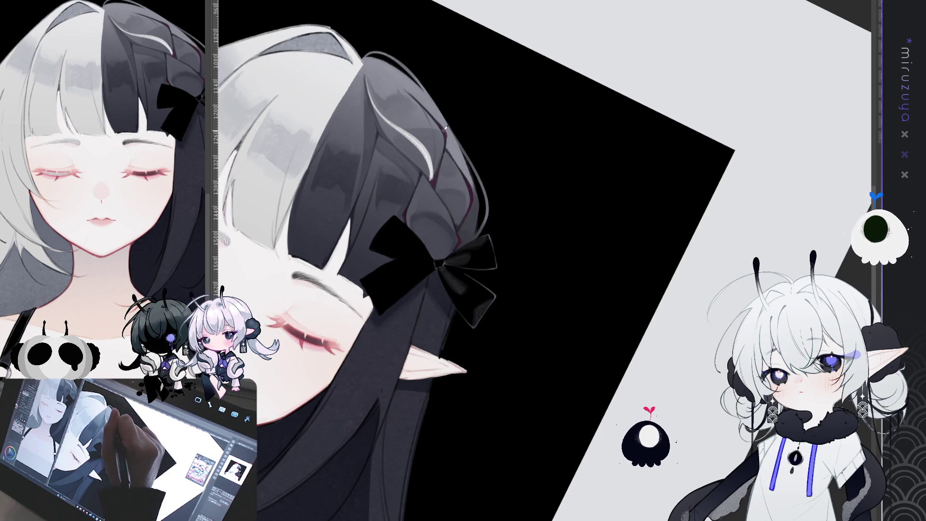
left_click_drag(440, 149, 431, 179)
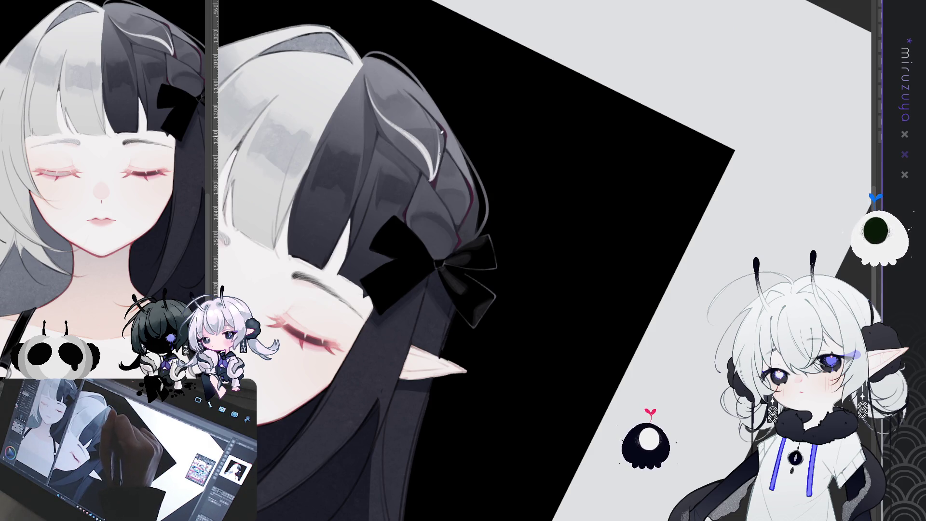
left_click_drag(437, 118, 438, 138)
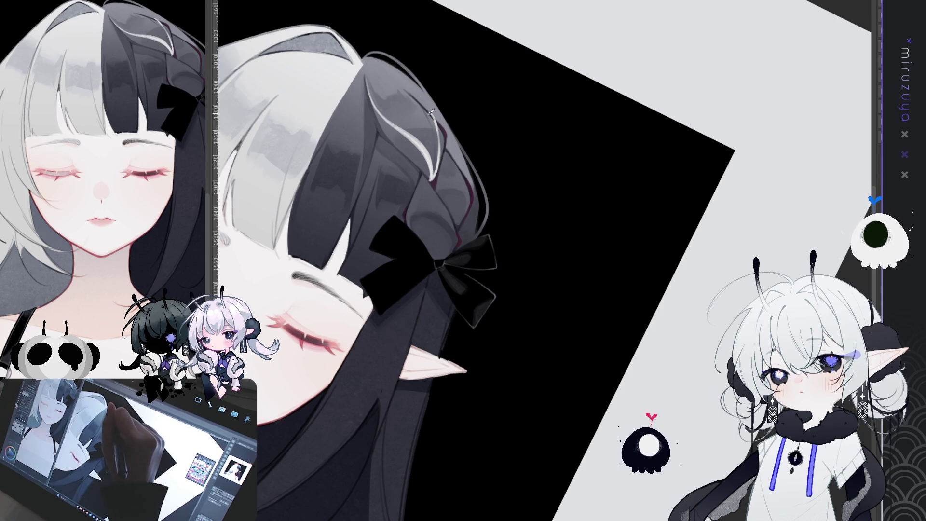
mouse_move(440, 131)
left_mouse_down()
mouse_move(433, 116)
mouse_move(436, 123)
left_mouse_up()
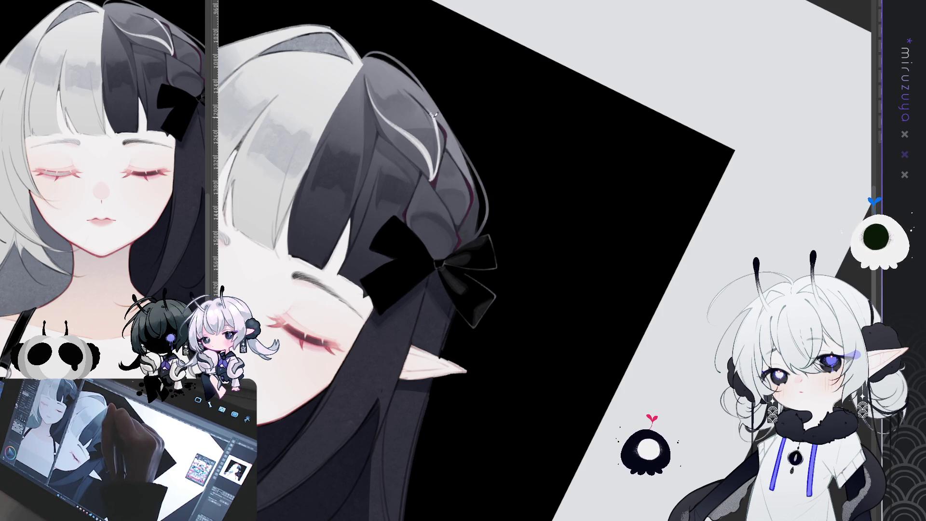
Add several more light highlight strands lower down the dark hair
mouse_move(570, 250)
left_mouse_down()
mouse_move(539, 203)
mouse_move(555, 203)
mouse_move(554, 78)
mouse_move(540, 87)
left_mouse_up()
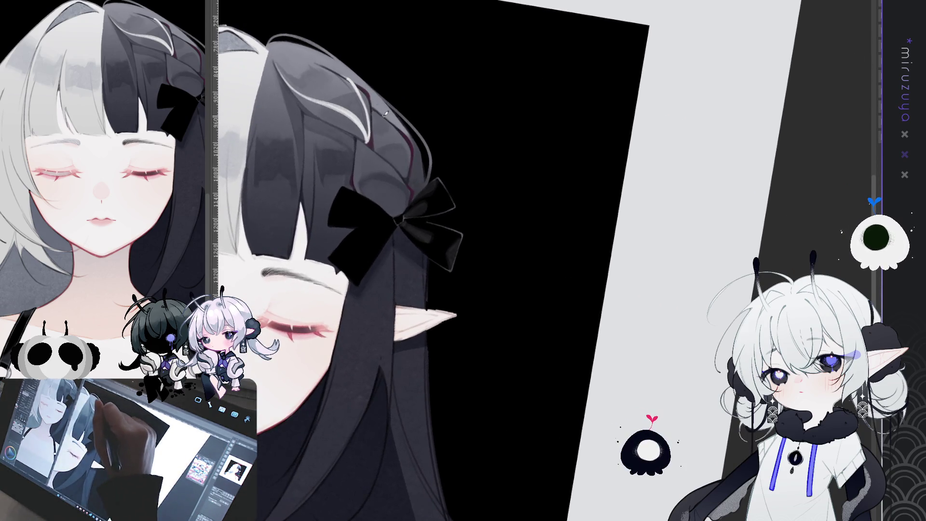
left_click_drag(395, 140, 401, 171)
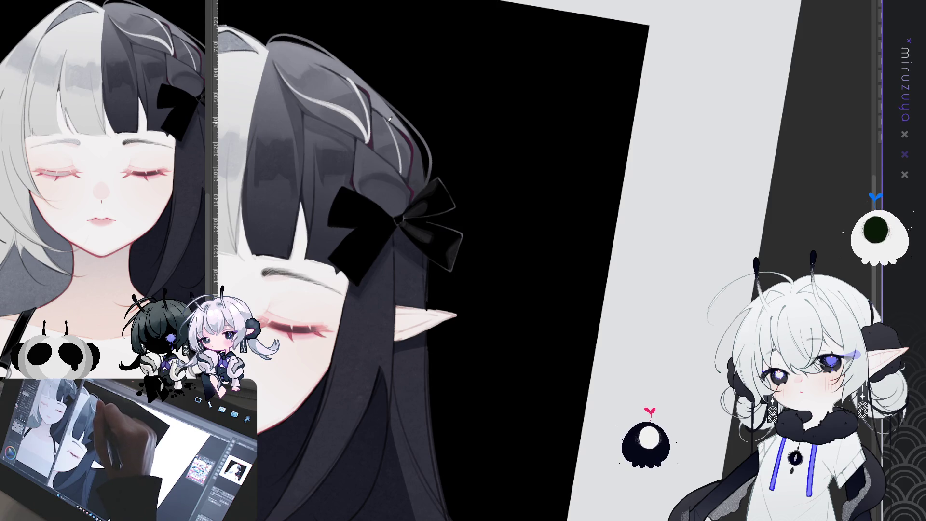
mouse_move(388, 120)
left_mouse_down()
mouse_move(404, 172)
mouse_move(403, 163)
left_mouse_up()
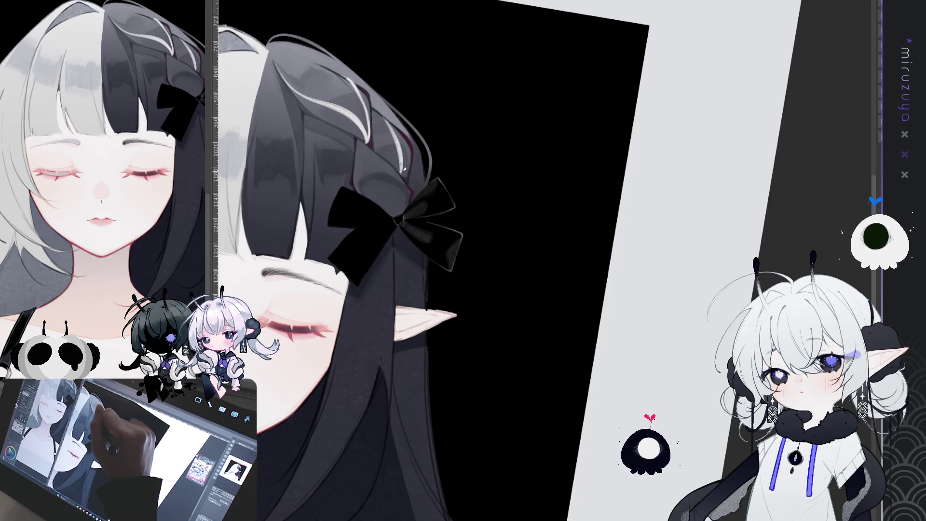
left_click_drag(389, 119, 404, 172)
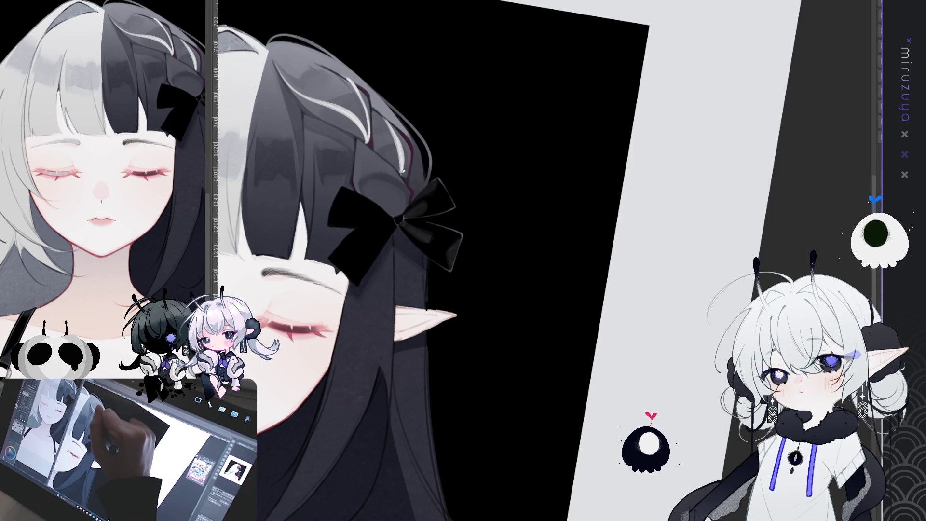
left_click_drag(391, 126, 398, 155)
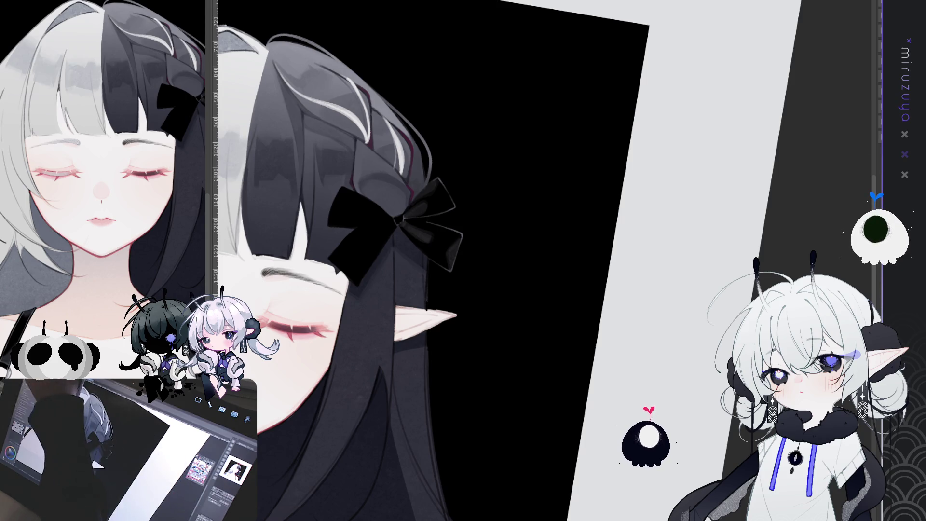
On the zoomed blank practice canvas, draw a pink zigzag guide line and rotate it slightly
key("ctrl+Tab")
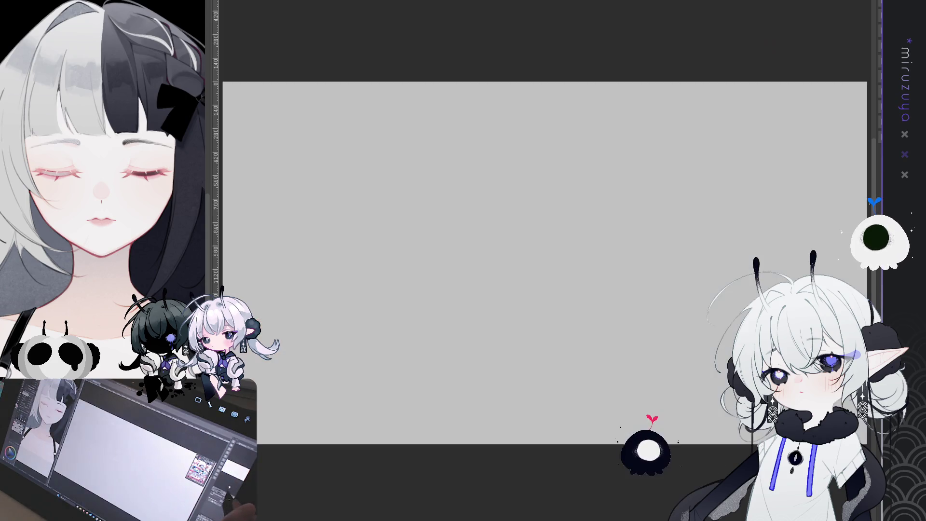
key("ctrl+plus")
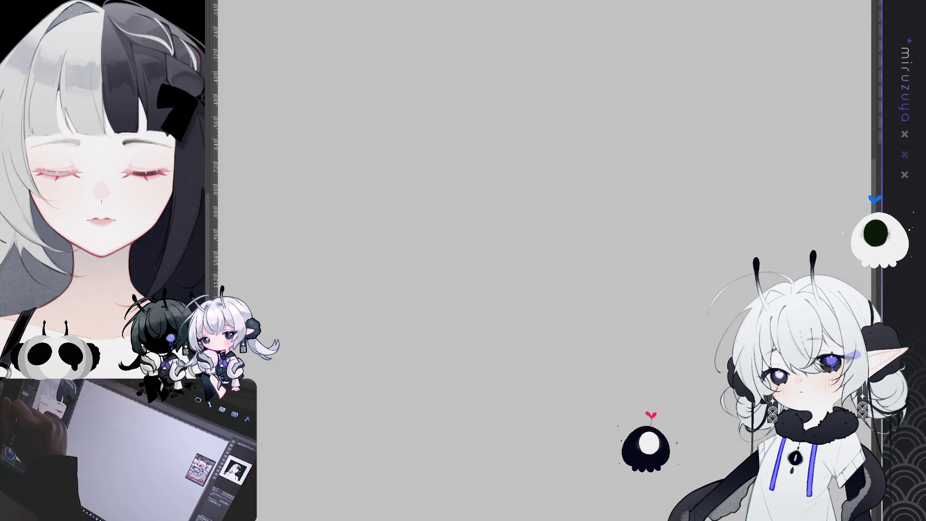
mouse_move(406, 76)
left_mouse_down()
mouse_move(444, 115)
mouse_move(420, 149)
mouse_move(456, 182)
mouse_move(415, 223)
left_mouse_up()
key("ctrl+z")
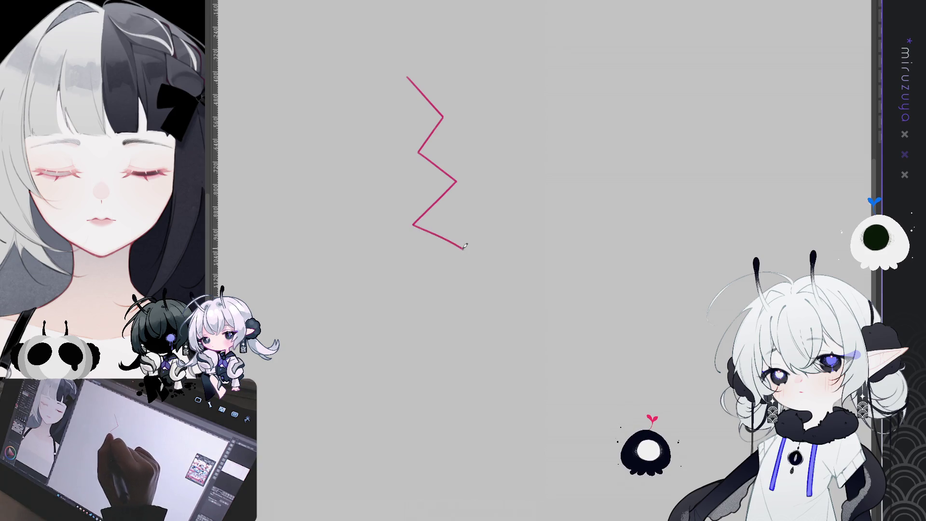
key("ctrl+z")
key("ctrl+z")
key("ctrl+z")
mouse_move(420, 149)
left_mouse_down()
mouse_move(452, 176)
mouse_move(426, 212)
mouse_move(470, 235)
mouse_move(416, 297)
left_mouse_up()
key("ctrl+t")
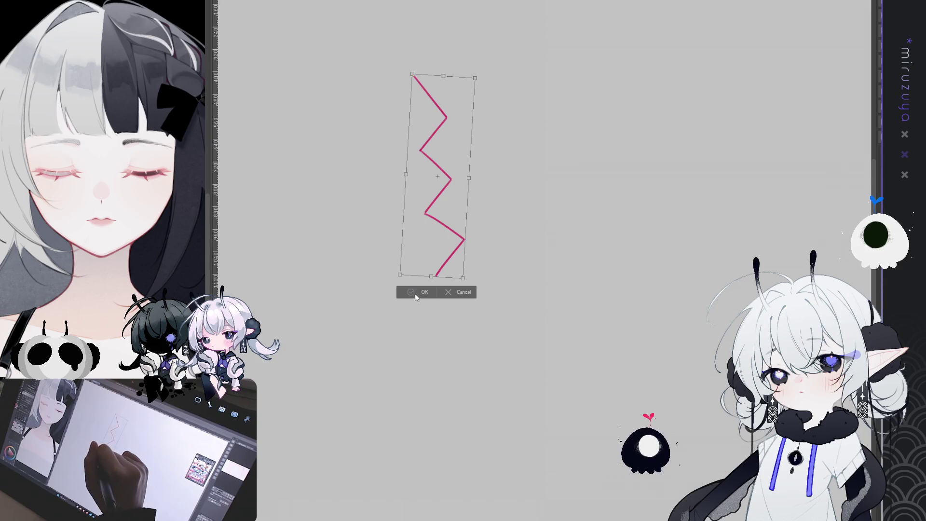
left_click(416, 295)
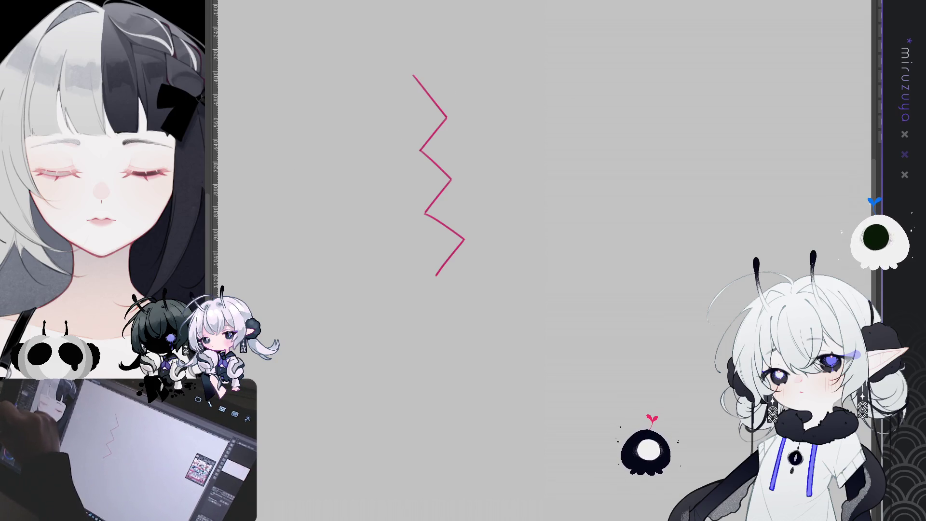
Sketch curved black strands around the upper corners of the pink zigzag on both sides
left_click_drag(449, 62, 447, 118)
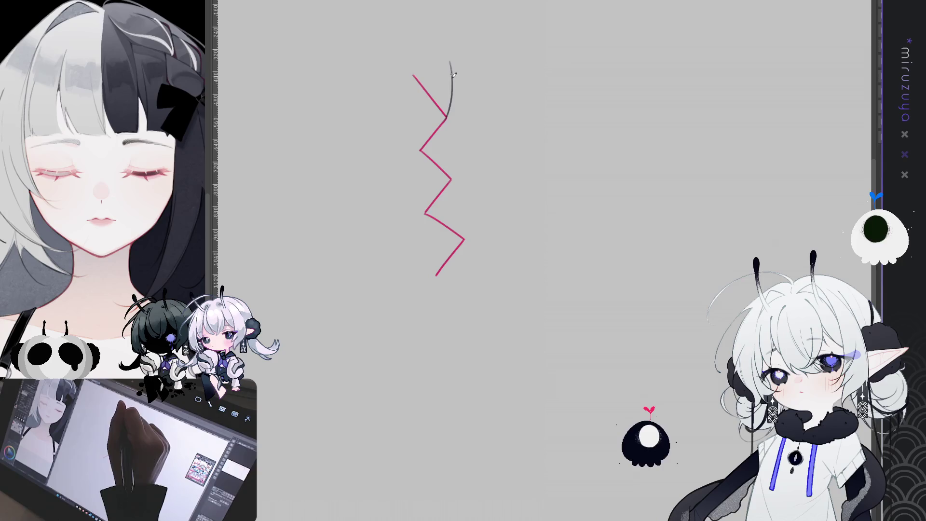
left_click_drag(453, 75, 448, 113)
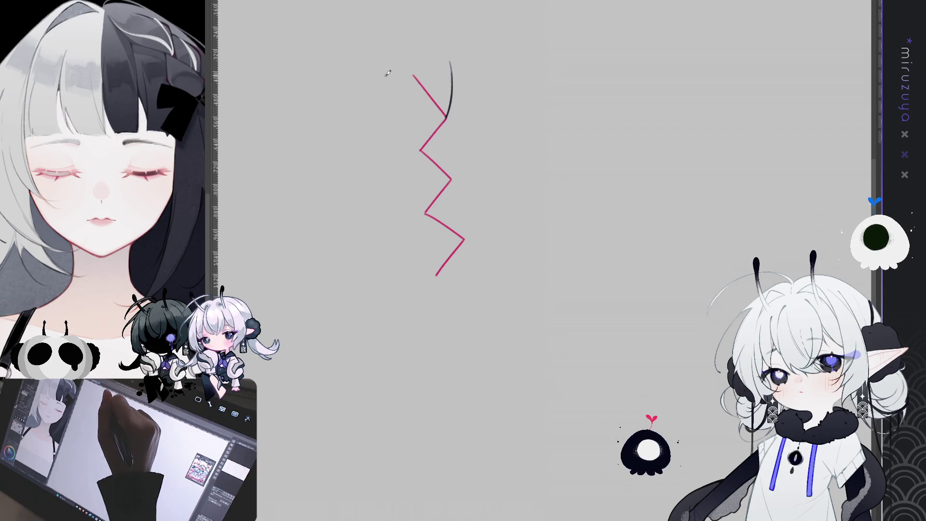
mouse_move(394, 76)
left_mouse_down()
mouse_move(393, 99)
mouse_move(421, 147)
left_mouse_up()
left_click_drag(398, 103, 422, 147)
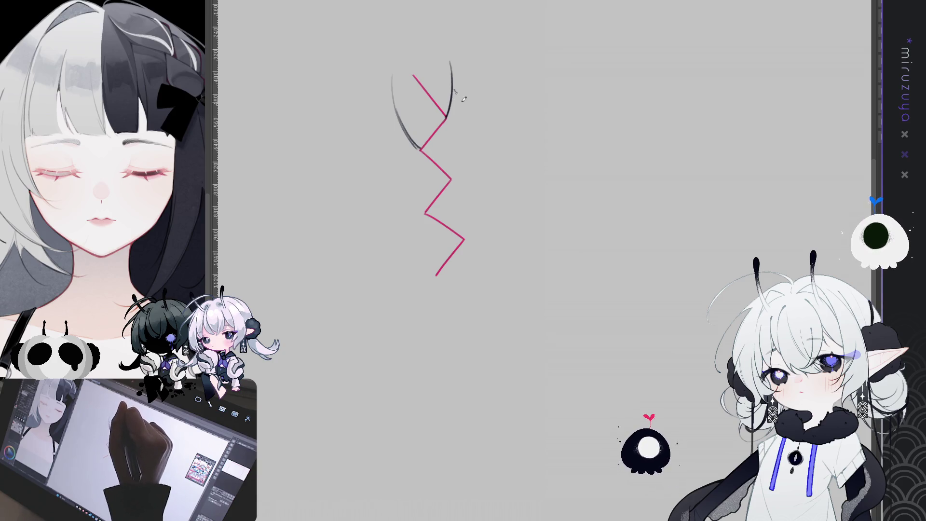
left_click_drag(454, 88, 462, 164)
left_click_drag(454, 87, 456, 169)
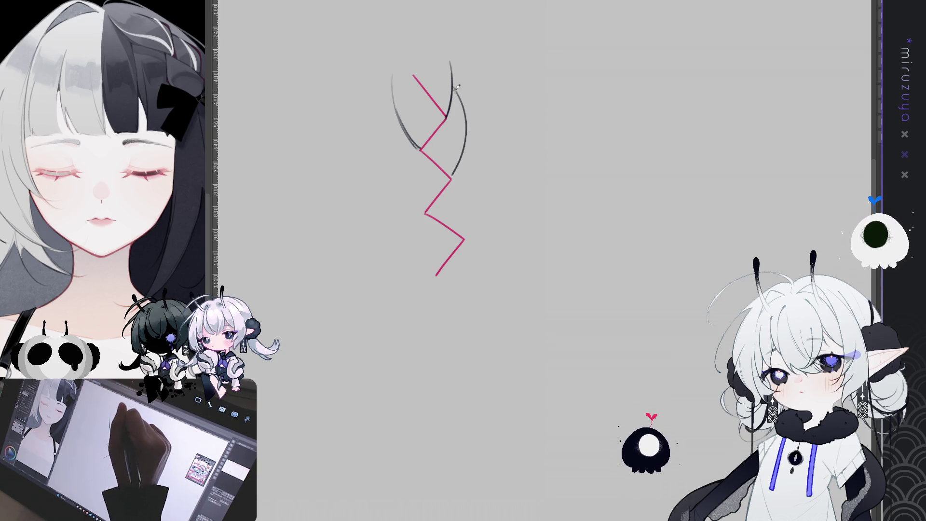
mouse_move(454, 86)
left_mouse_down()
mouse_move(465, 129)
mouse_move(452, 177)
left_mouse_up()
mouse_move(400, 120)
left_mouse_down()
mouse_move(397, 186)
mouse_move(424, 214)
mouse_move(397, 138)
mouse_move(412, 210)
mouse_move(397, 140)
mouse_move(424, 214)
mouse_move(397, 139)
mouse_move(426, 211)
left_mouse_up()
key("ctrl+z")
key("ctrl+z")
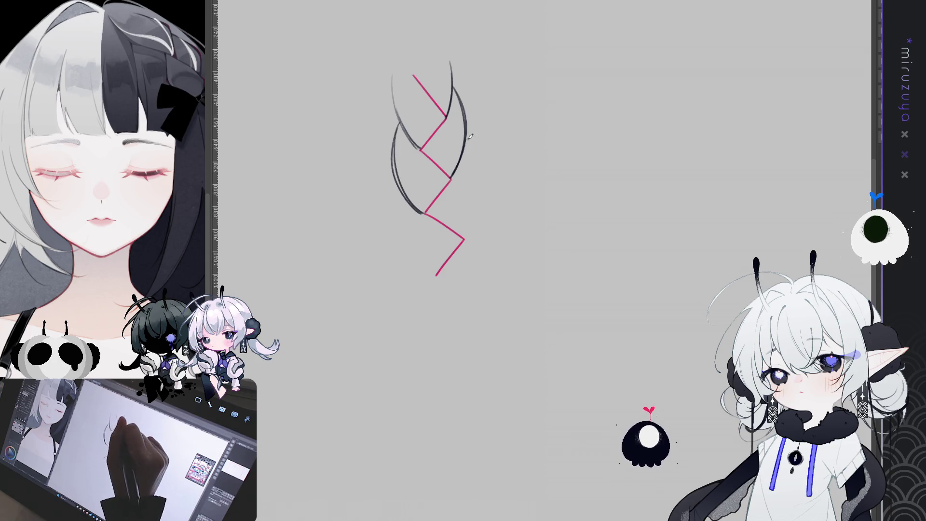
Add the lower curved strands on both sides to complete the braid sketch
mouse_move(466, 134)
left_mouse_down()
mouse_move(479, 162)
mouse_move(470, 232)
left_mouse_up()
left_click_drag(468, 142, 471, 231)
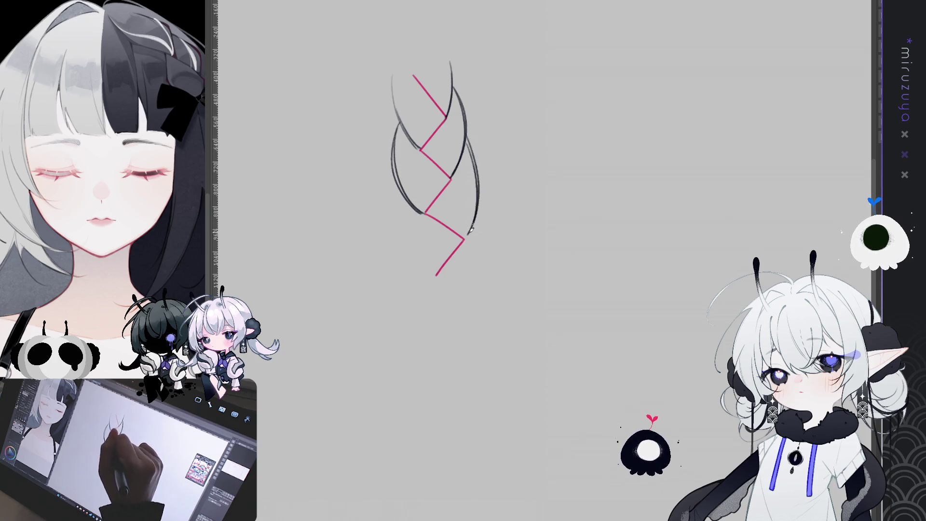
mouse_move(407, 190)
left_mouse_down()
mouse_move(405, 231)
mouse_move(434, 272)
mouse_move(404, 217)
mouse_move(431, 268)
left_mouse_up()
key("ctrl+z")
mouse_move(480, 187)
left_mouse_down()
mouse_move(491, 260)
mouse_move(462, 289)
left_mouse_up()
mouse_move(480, 194)
left_mouse_down()
mouse_move(478, 263)
mouse_move(466, 276)
left_mouse_up()
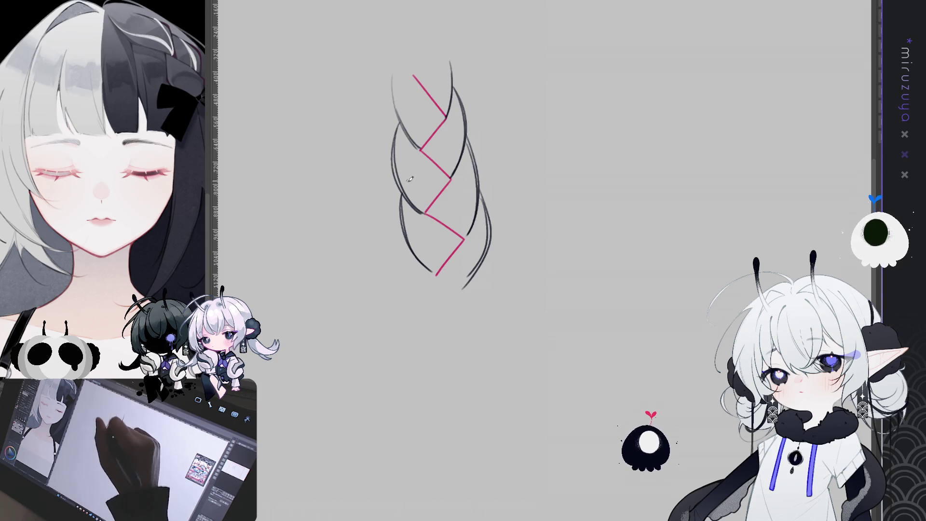
left_click_drag(404, 117, 427, 153)
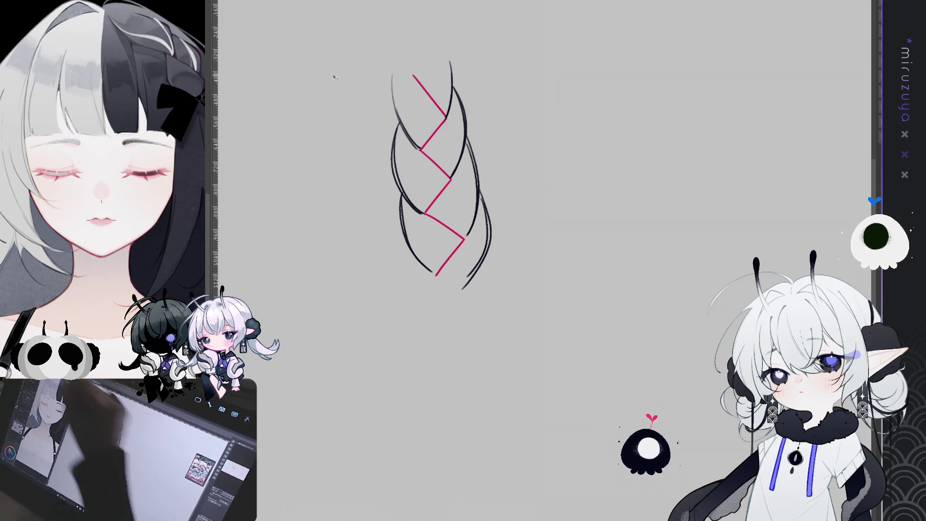
Copy the braid sketch and place the pasted duplicate to the right of the original
key("ctrl+c")
key("ctrl+v")
mouse_move(511, 234)
left_mouse_down()
mouse_move(637, 232)
mouse_move(458, 234)
left_mouse_up()
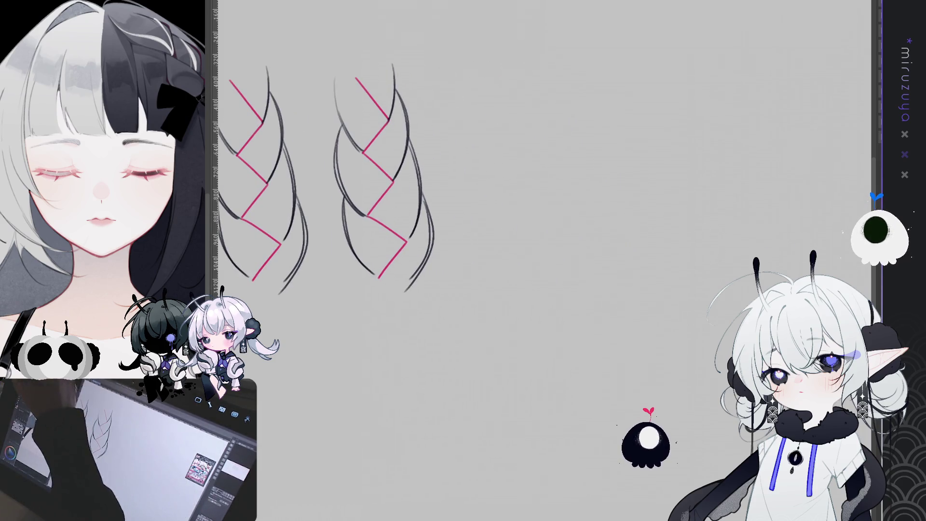
Ink the right braid's strands in bold dark lines over its pink guide, top to bottom
left_click_drag(496, 100, 566, 112)
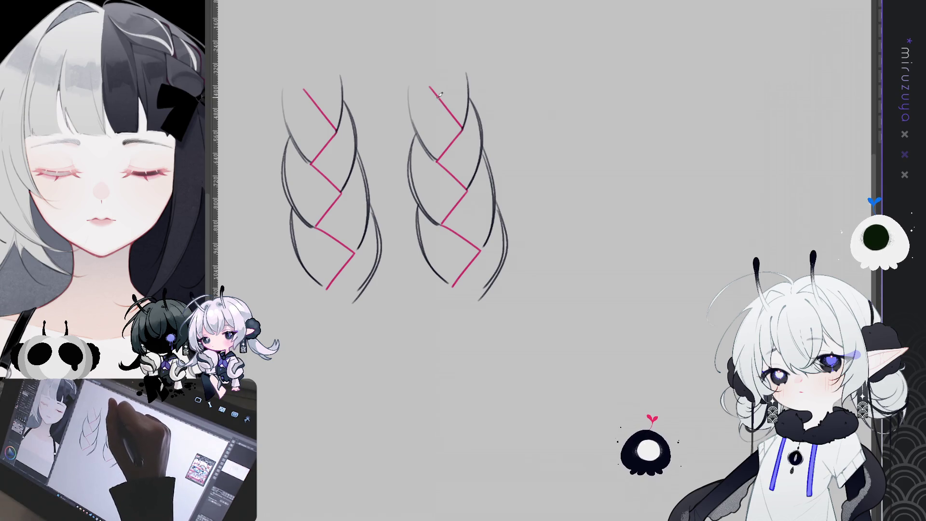
left_click_drag(429, 86, 463, 130)
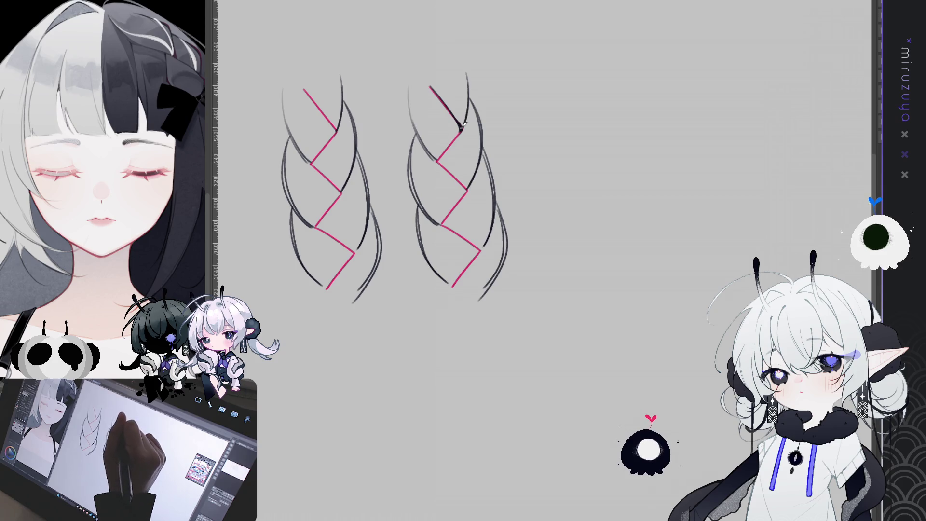
mouse_move(461, 129)
left_mouse_down()
mouse_move(442, 157)
mouse_move(433, 154)
left_mouse_up()
left_click_drag(437, 159, 466, 189)
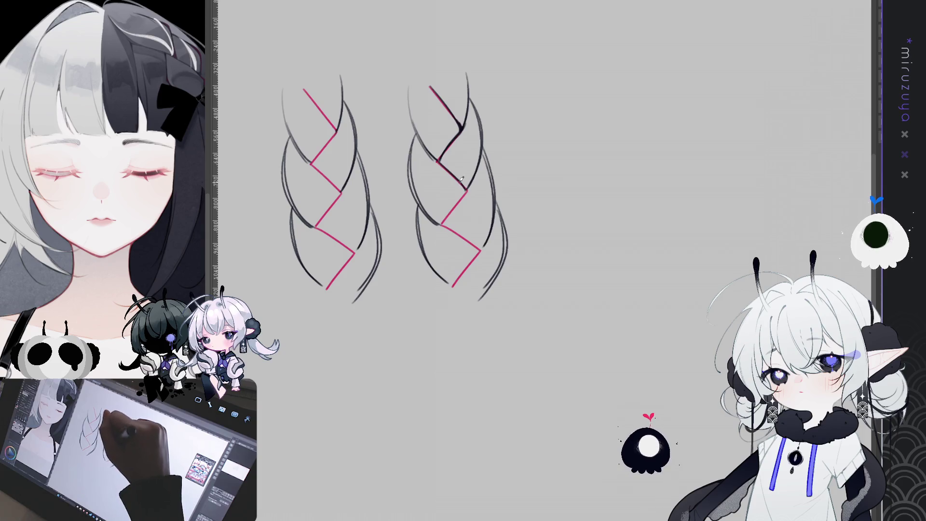
mouse_move(441, 160)
left_mouse_down()
mouse_move(466, 188)
mouse_move(441, 225)
left_mouse_up()
left_click_drag(467, 190, 451, 211)
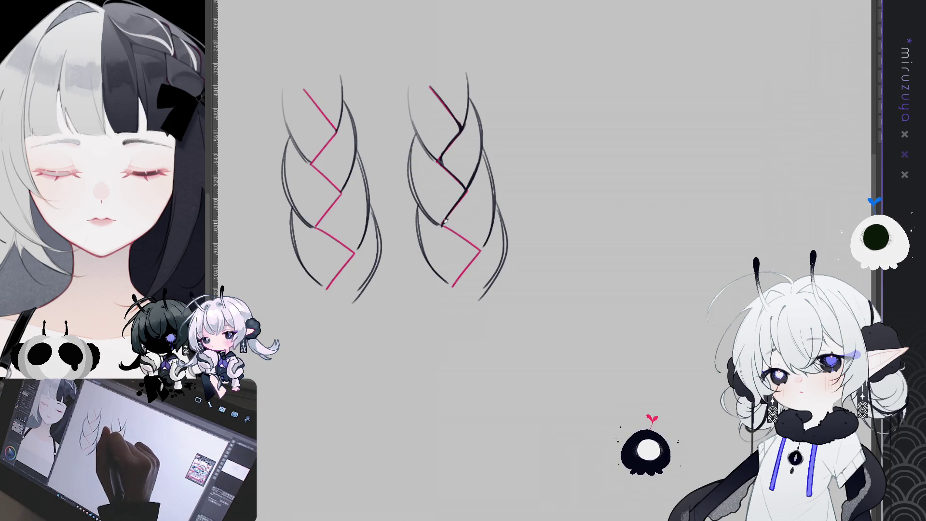
mouse_move(441, 225)
left_mouse_down()
mouse_move(479, 244)
mouse_move(465, 239)
mouse_move(477, 246)
mouse_move(453, 289)
mouse_move(460, 278)
left_mouse_up()
left_click_drag(475, 239, 486, 251)
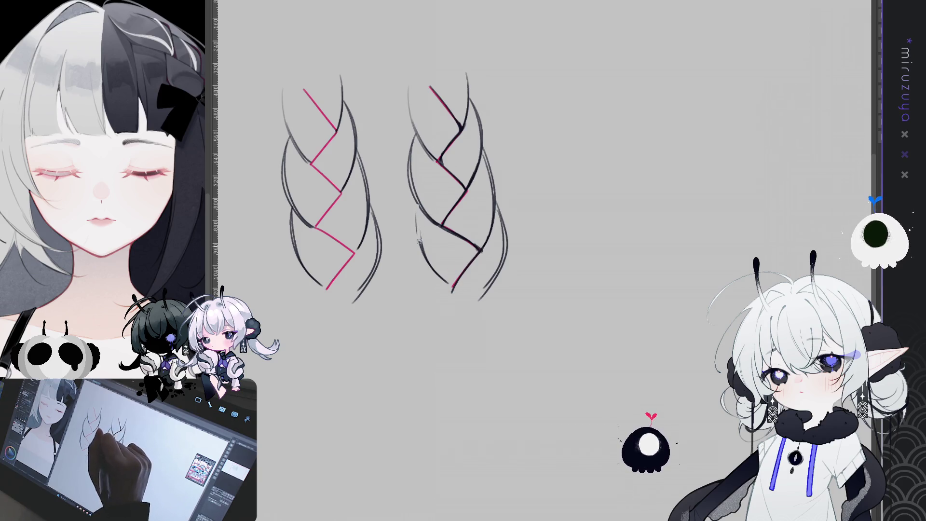
mouse_move(426, 206)
left_mouse_down()
mouse_move(425, 260)
mouse_move(446, 279)
left_mouse_up()
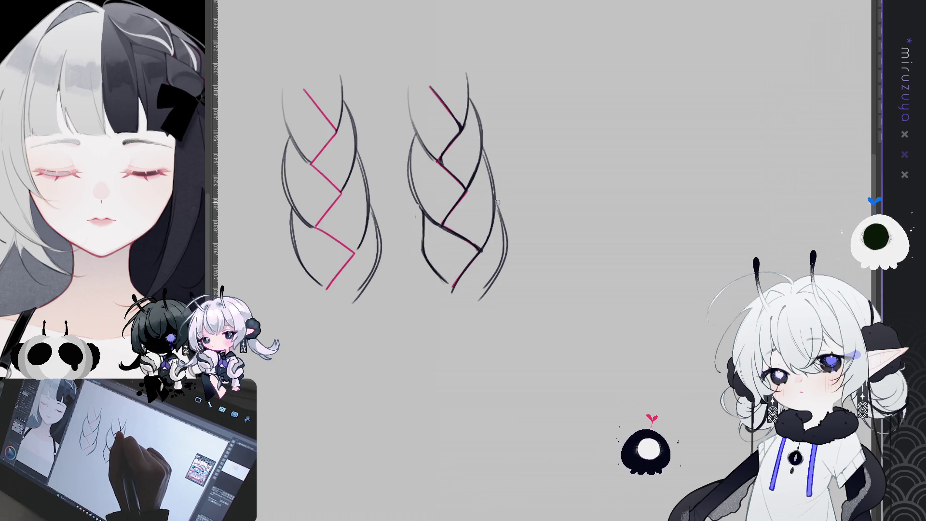
Erase faint outer strand lines and re-ink the braid's left and right edges darker
left_click_drag(497, 202, 504, 262)
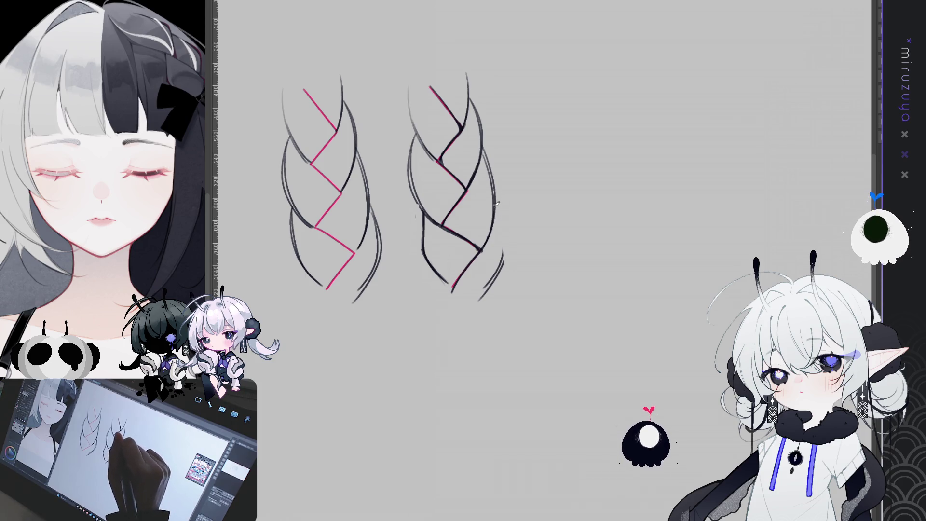
mouse_move(497, 204)
left_mouse_down()
mouse_move(508, 241)
mouse_move(492, 287)
left_mouse_up()
left_click_drag(501, 241, 489, 287)
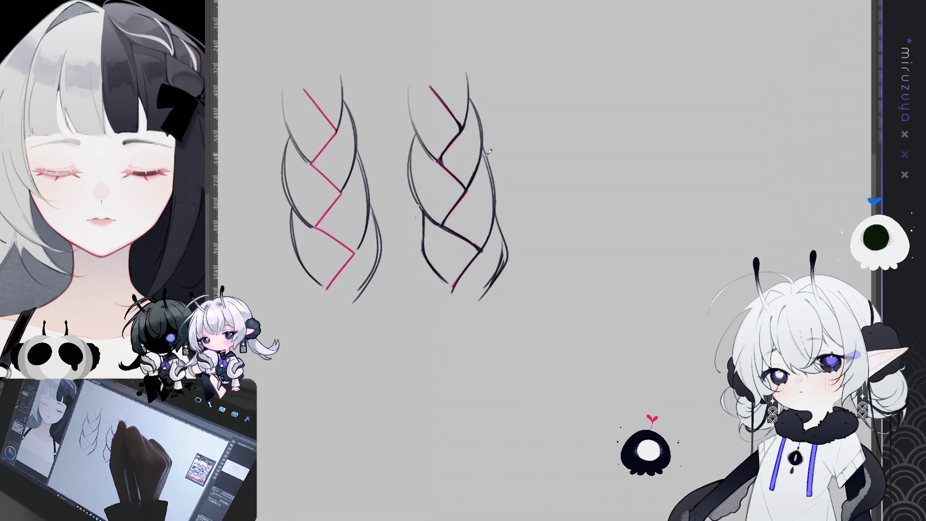
mouse_move(486, 150)
left_mouse_down()
mouse_move(496, 195)
mouse_move(488, 189)
left_mouse_up()
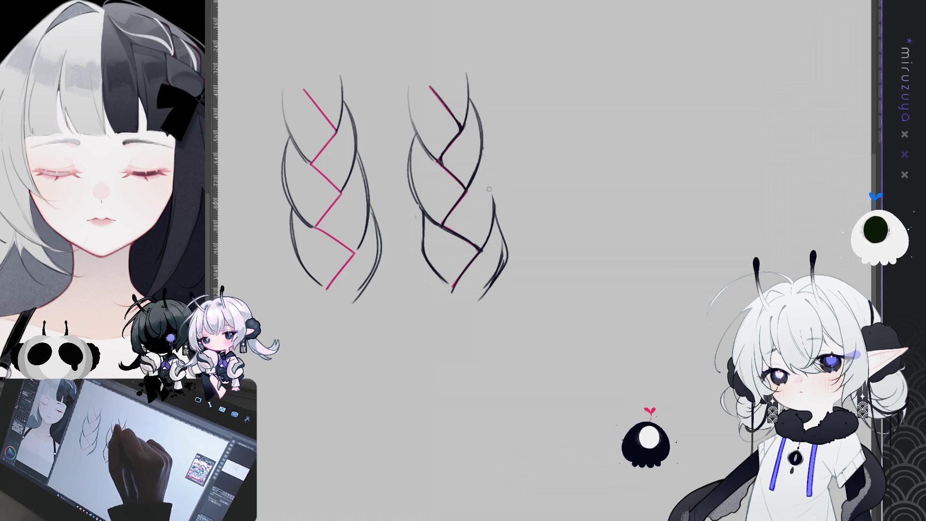
left_click_drag(483, 153, 497, 227)
mouse_move(493, 188)
left_mouse_down()
mouse_move(497, 220)
mouse_move(479, 250)
left_mouse_up()
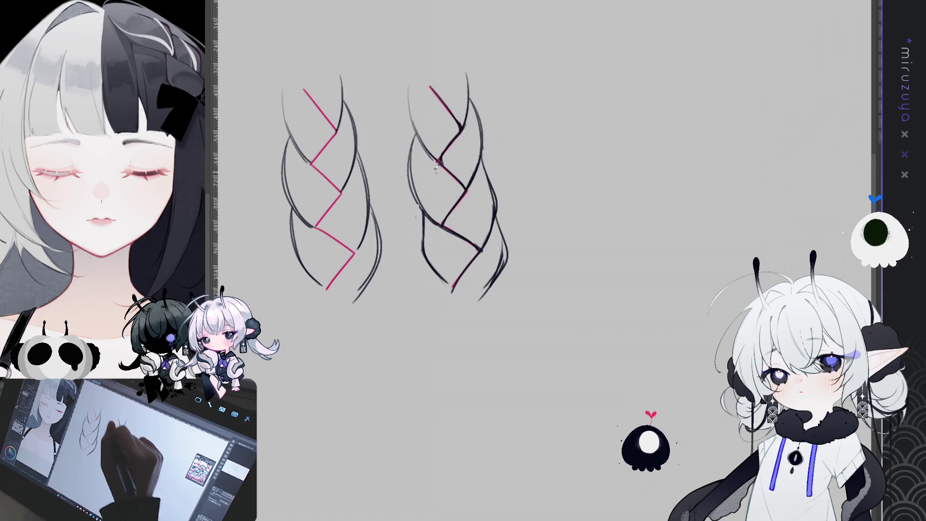
mouse_move(423, 129)
left_mouse_down()
mouse_move(409, 176)
mouse_move(436, 218)
left_mouse_up()
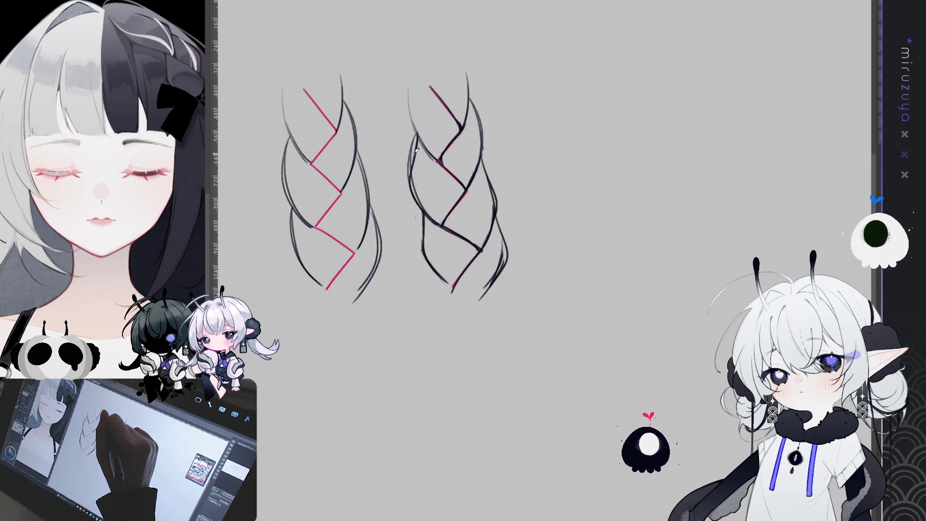
mouse_move(413, 149)
left_mouse_down()
mouse_move(408, 195)
mouse_move(440, 221)
left_mouse_up()
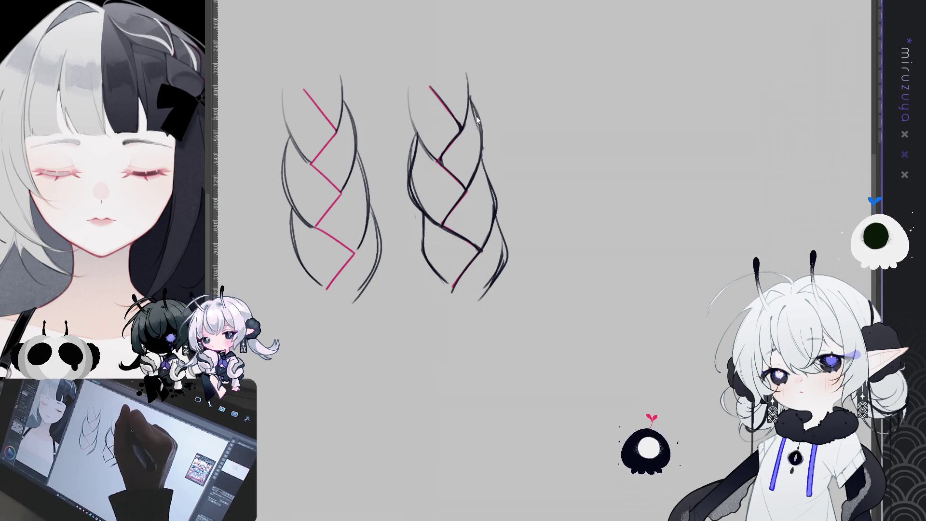
mouse_move(470, 93)
left_mouse_down()
mouse_move(486, 144)
mouse_move(482, 169)
left_mouse_up()
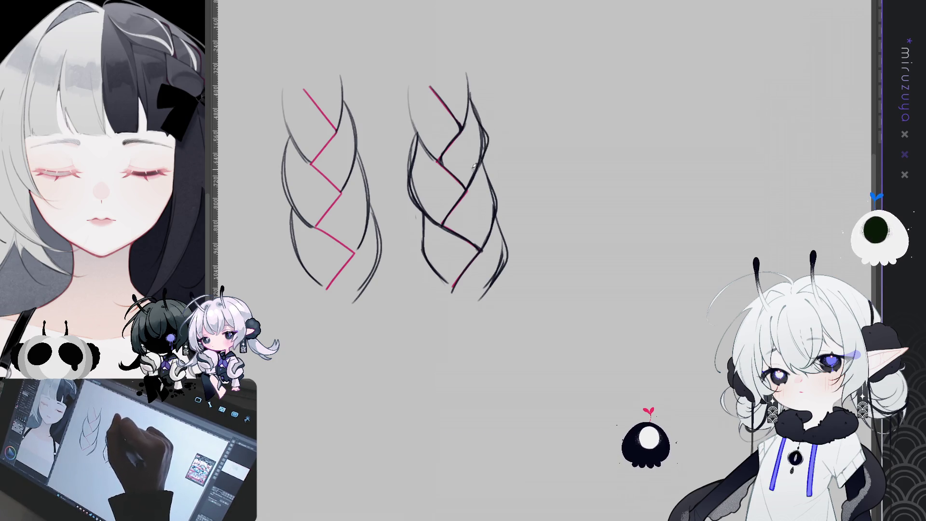
left_click_drag(411, 78, 423, 145)
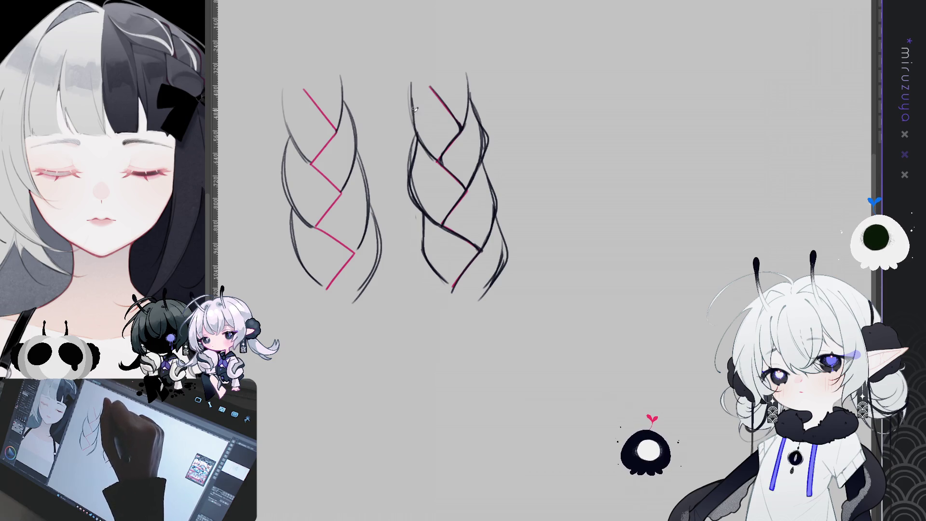
left_click_drag(413, 109, 428, 150)
Sketch faint grey loose strands along the braid, then return to the portrait canvas
mouse_move(434, 87)
left_mouse_down()
mouse_move(453, 138)
mouse_move(449, 129)
left_mouse_up()
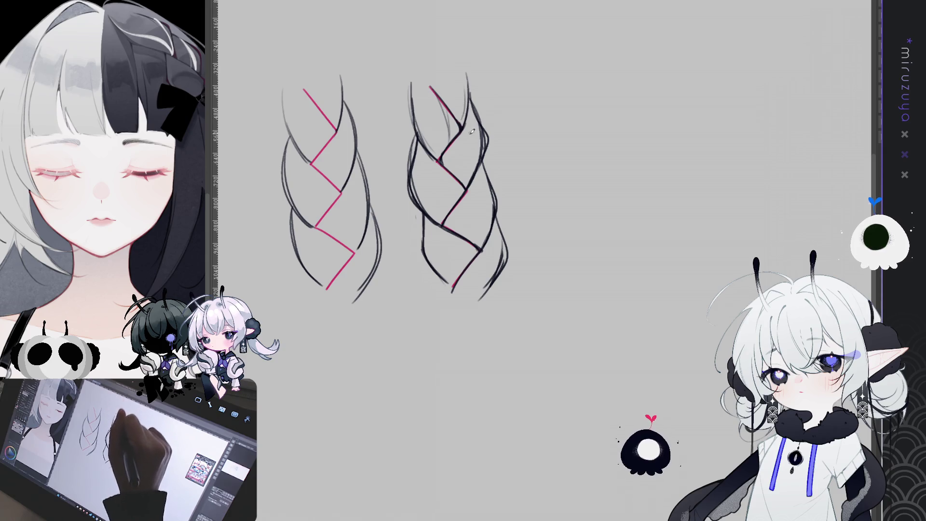
mouse_move(461, 134)
left_mouse_down()
mouse_move(449, 171)
mouse_move(451, 216)
mouse_move(480, 235)
mouse_move(466, 256)
left_mouse_up()
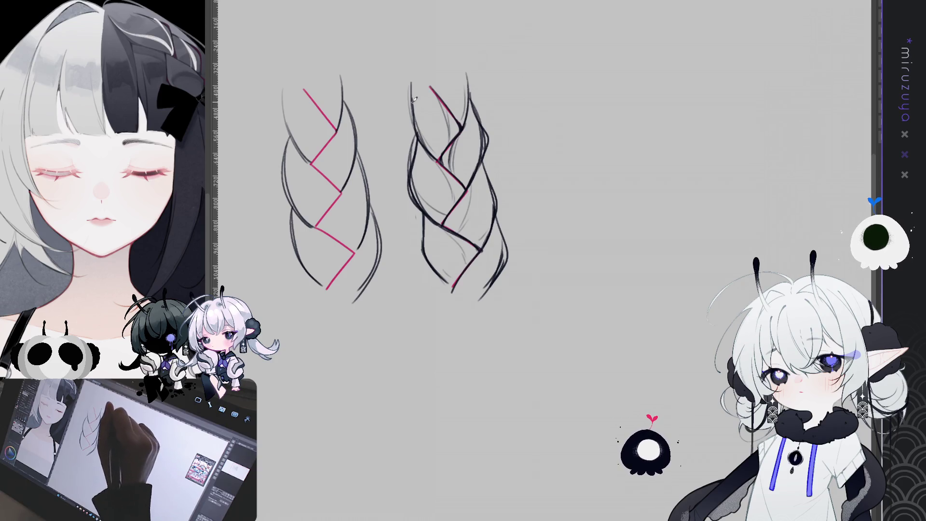
left_click_drag(411, 107, 400, 159)
key("ctrl+z")
left_click_drag(413, 86, 396, 167)
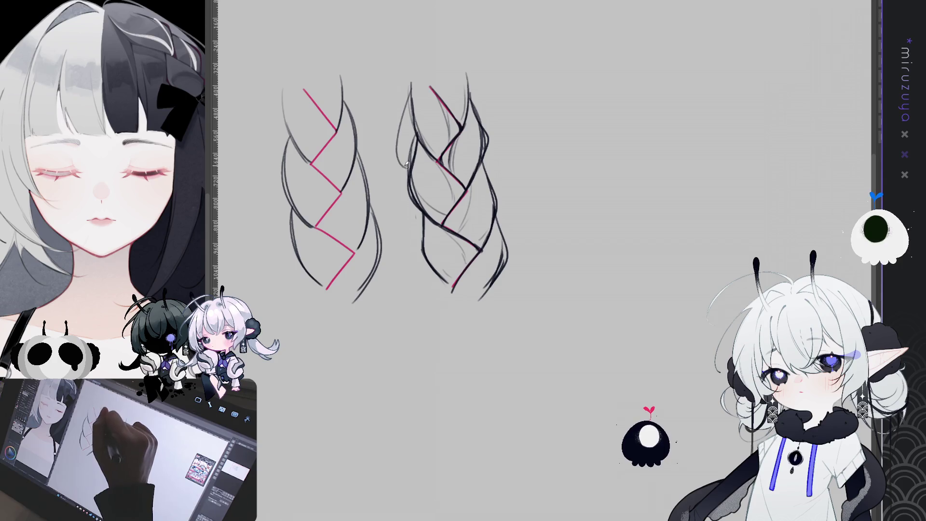
left_click_drag(410, 126, 399, 166)
left_click_drag(414, 95, 408, 116)
left_click_drag(427, 236, 416, 253)
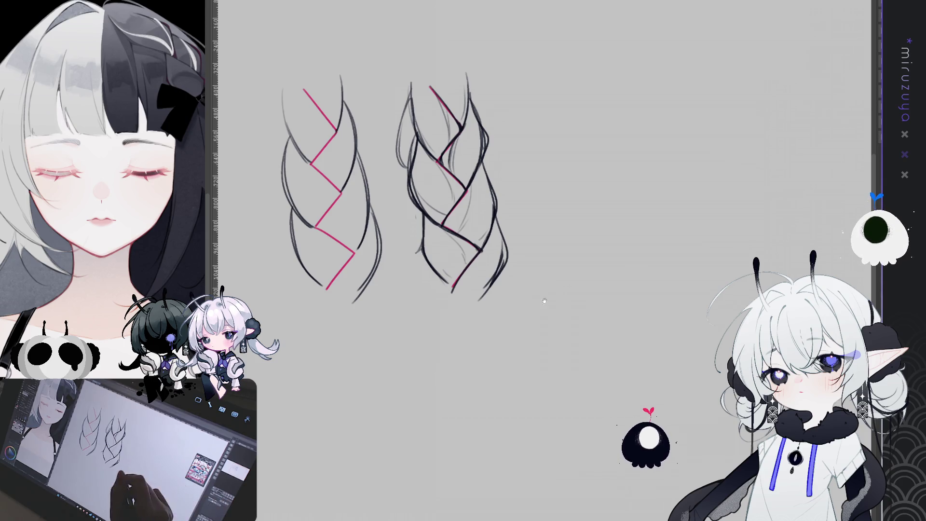
left_click_drag(544, 301, 579, 313)
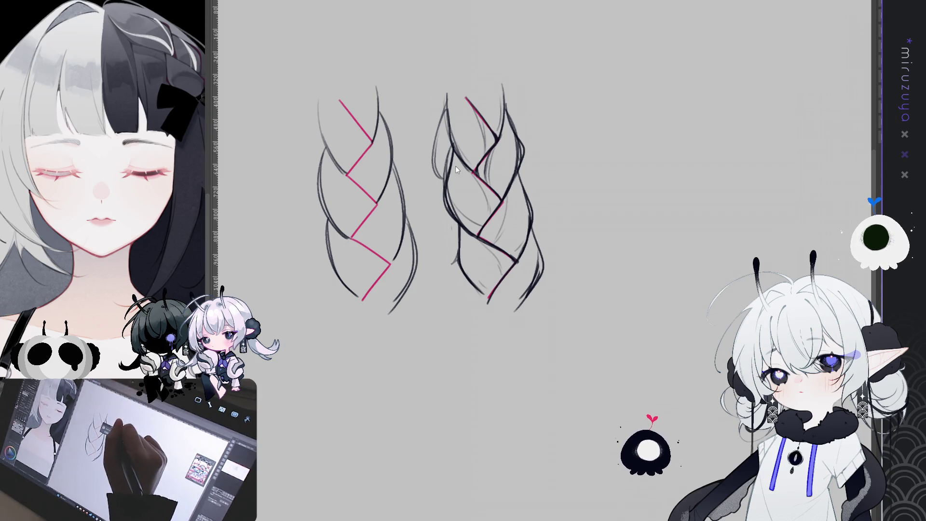
key("ctrl+Tab")
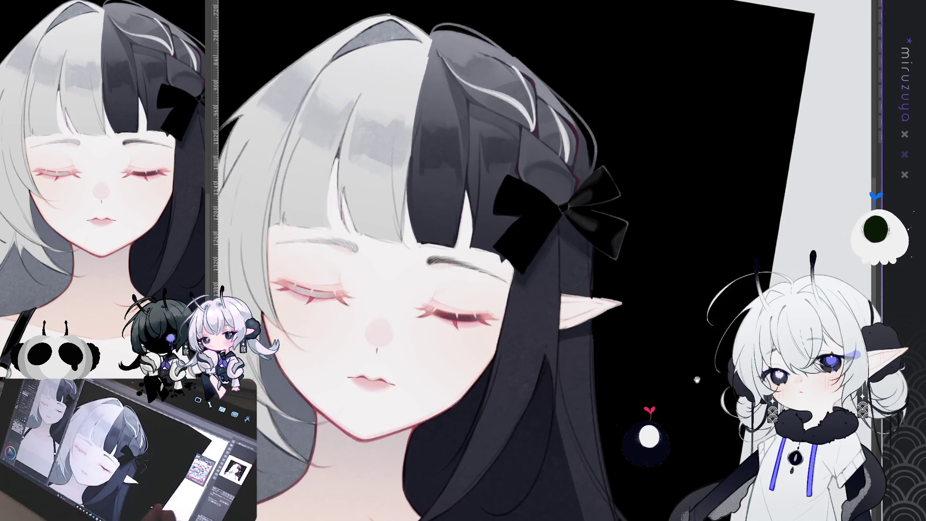
Paint a couple of small white highlight strands on the braid near the bow
left_click_drag(696, 379, 595, 421)
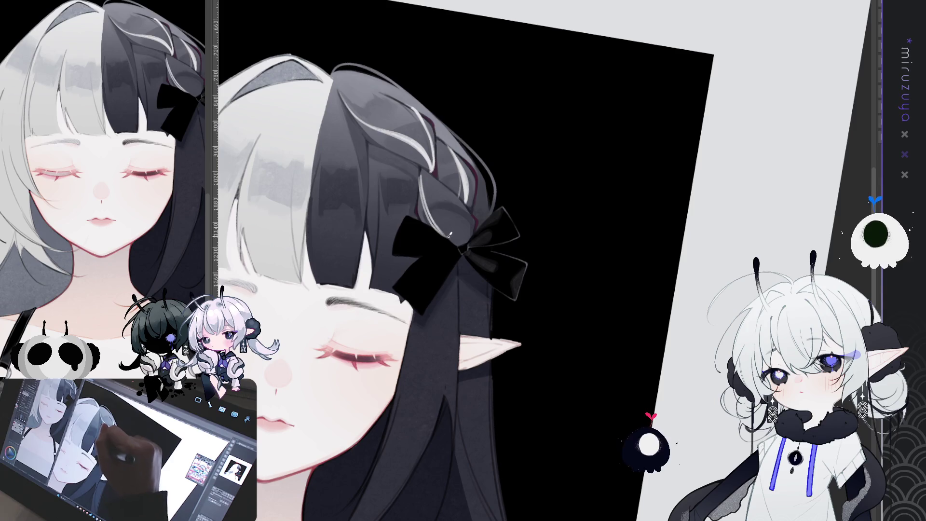
left_click_drag(421, 213, 456, 239)
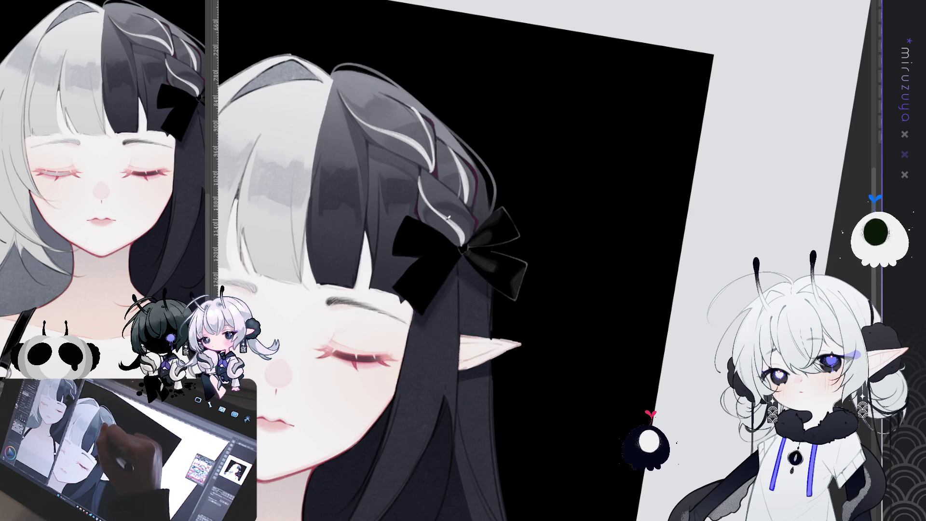
mouse_move(451, 208)
left_mouse_down()
mouse_move(460, 225)
mouse_move(445, 225)
mouse_move(473, 243)
left_mouse_up()
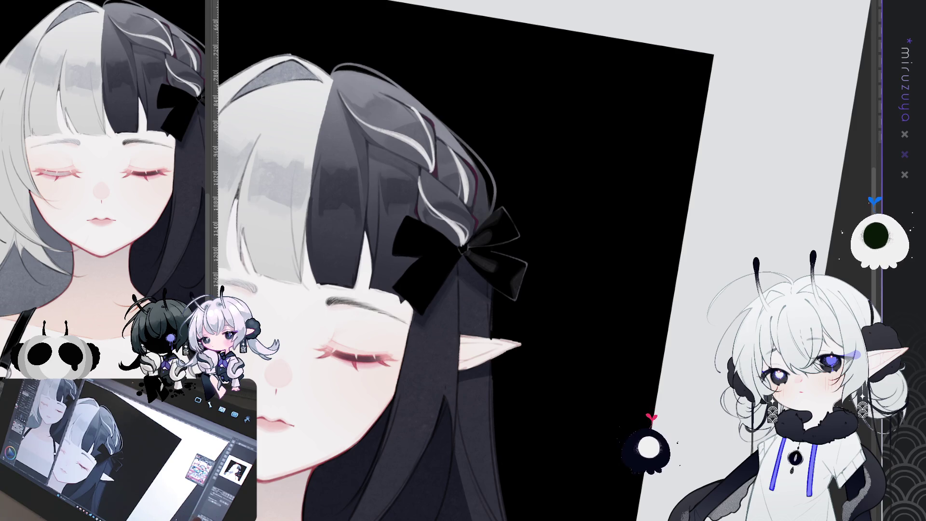
left_click_drag(638, 378, 737, 325)
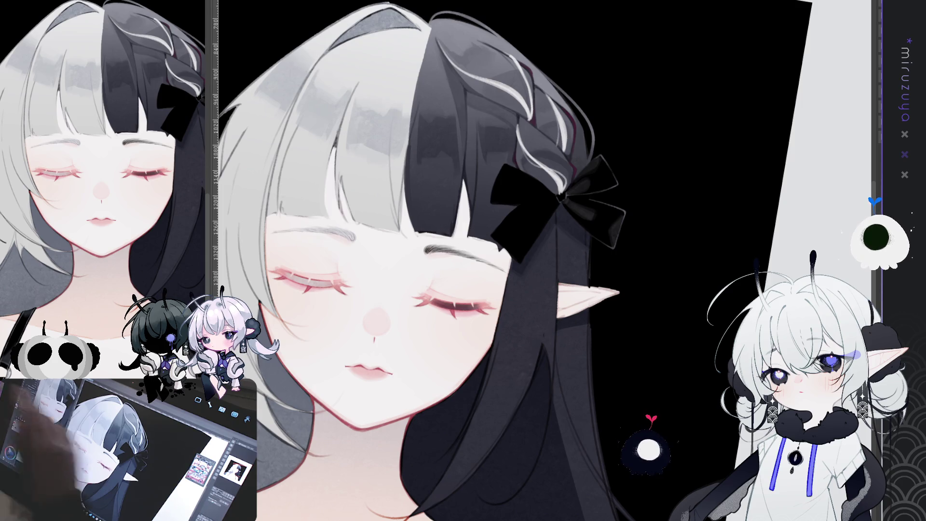
Straighten the view and draw light strands down the upper black hair, undoing misplaced ones
mouse_move(434, 290)
left_mouse_down()
mouse_move(434, 260)
mouse_move(544, 262)
left_mouse_up()
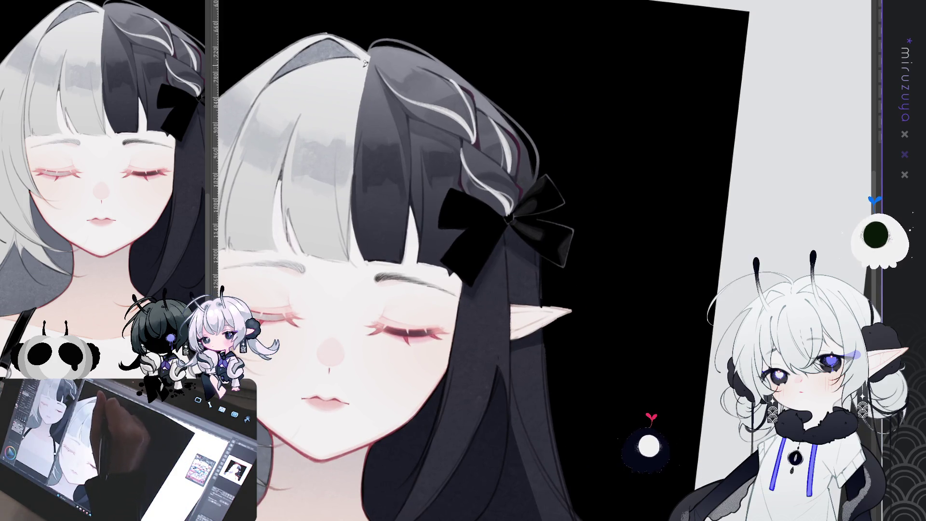
left_click_drag(380, 114, 369, 203)
key("ctrl+z")
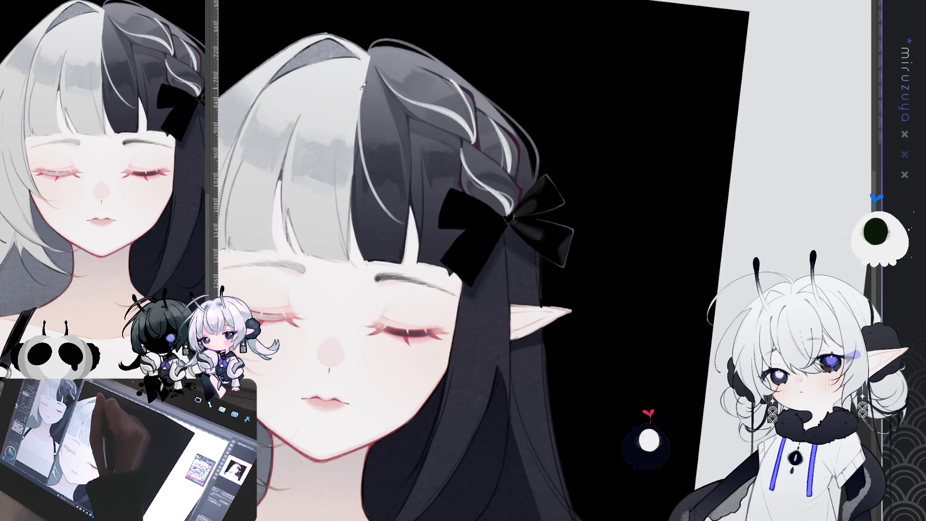
left_click_drag(380, 107, 377, 185)
left_click_drag(362, 120, 367, 181)
key("ctrl+z")
key("ctrl+z")
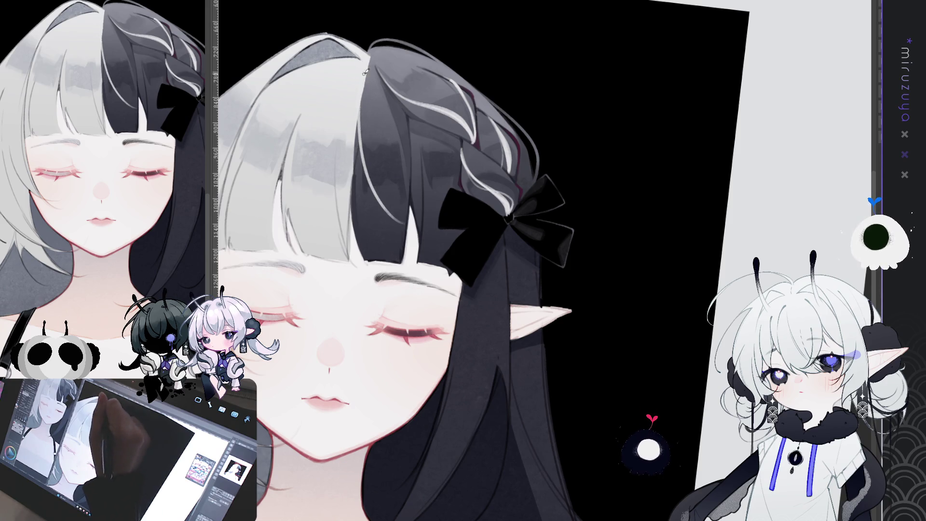
left_click_drag(364, 70, 371, 169)
left_click_drag(358, 118, 365, 174)
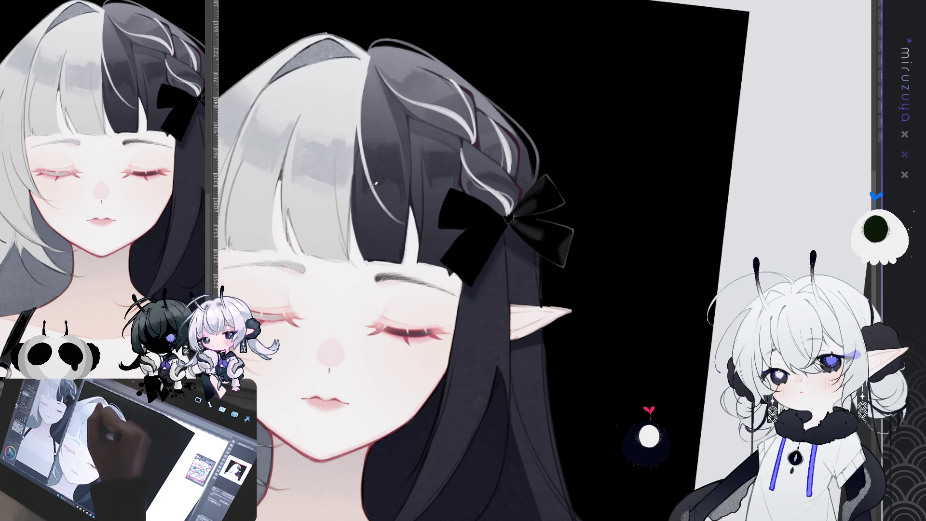
key("ctrl+z")
key("ctrl+z")
key("ctrl+z")
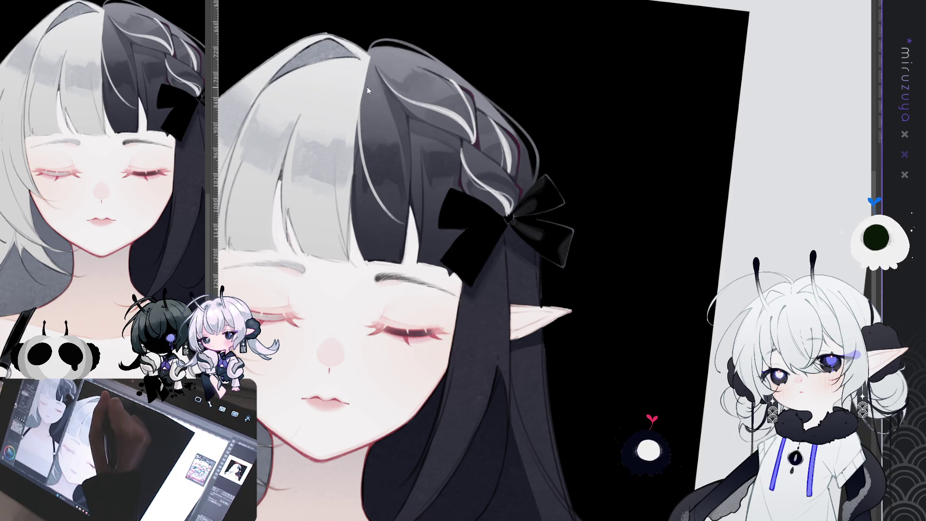
Redraw a light highlight strand from the crown of the hair until it sits right
left_click_drag(362, 86, 363, 147)
key("ctrl+z")
left_click_drag(358, 112, 358, 150)
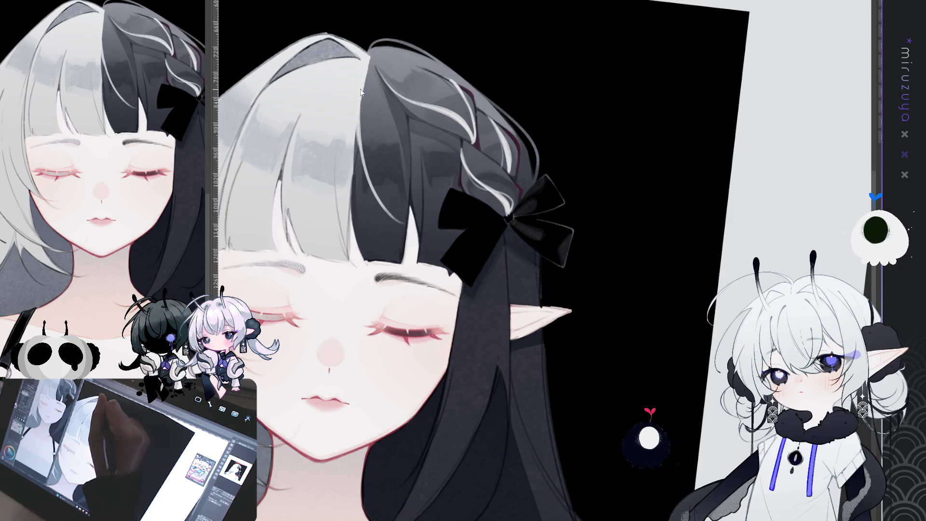
key("ctrl+z")
left_click_drag(361, 87, 364, 154)
key("ctrl+z")
key("ctrl+z")
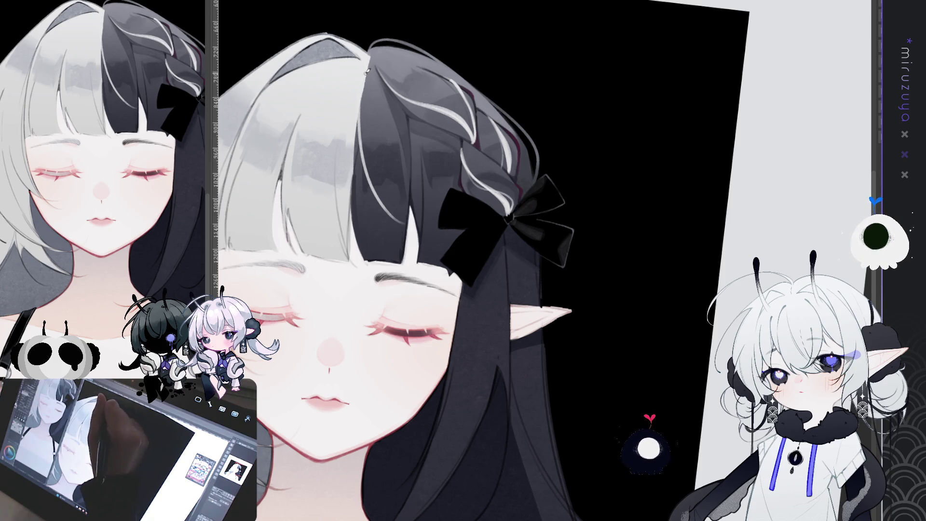
left_click_drag(364, 70, 361, 128)
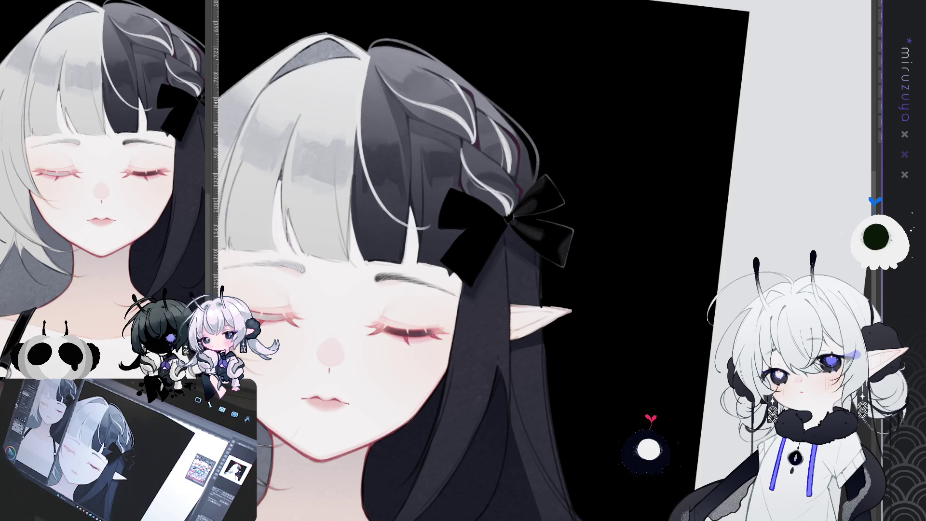
mouse_move(876, 273)
left_mouse_down()
mouse_move(830, 376)
mouse_move(771, 425)
mouse_move(637, 374)
left_mouse_up()
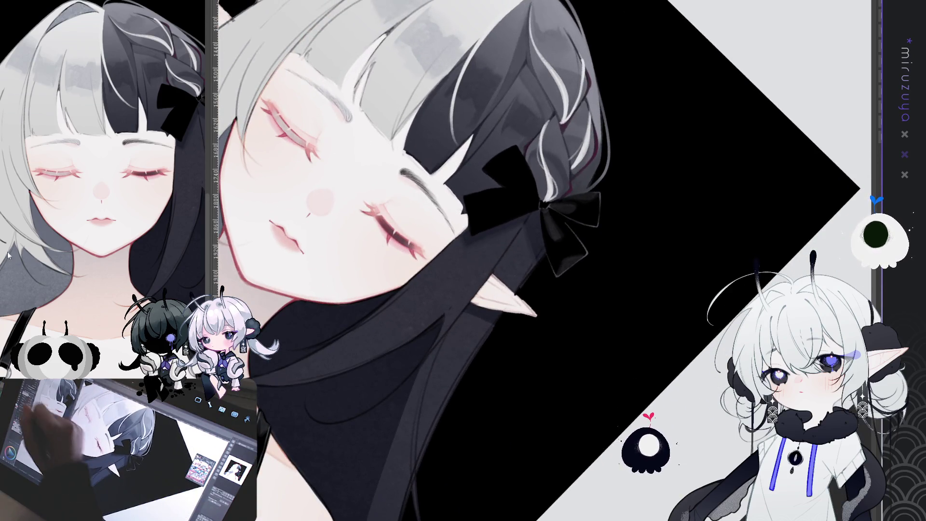
Add bright strand lines in the dark hair and reset the canvas rotation to upright
left_click_drag(613, 317, 440, 56)
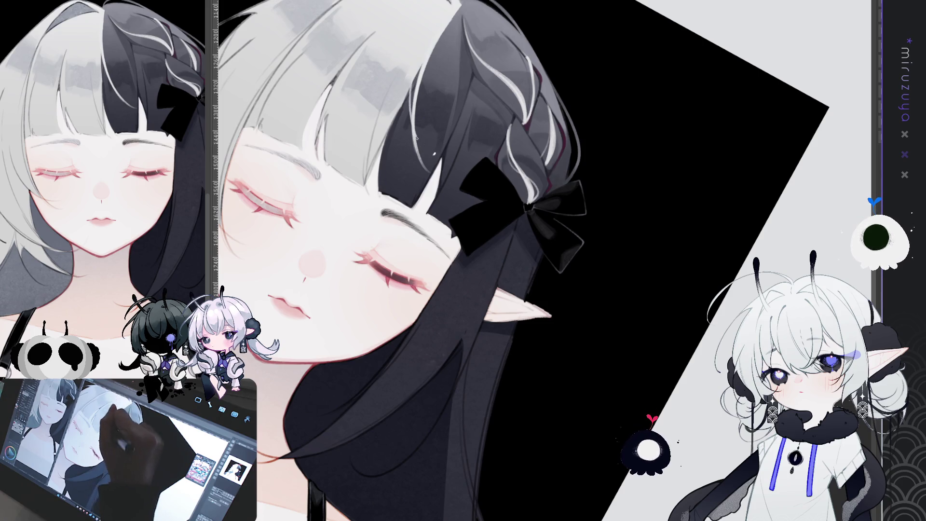
left_click_drag(410, 82, 427, 168)
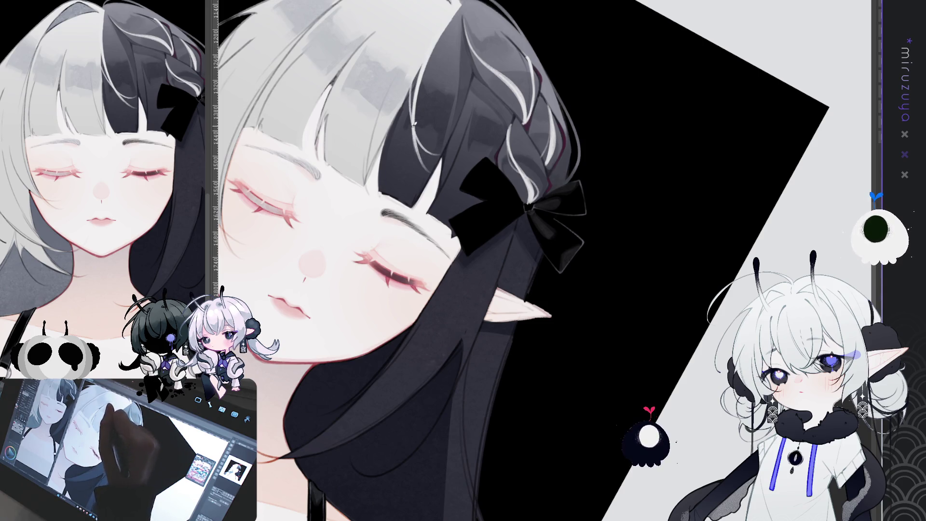
key("ctrl+@")
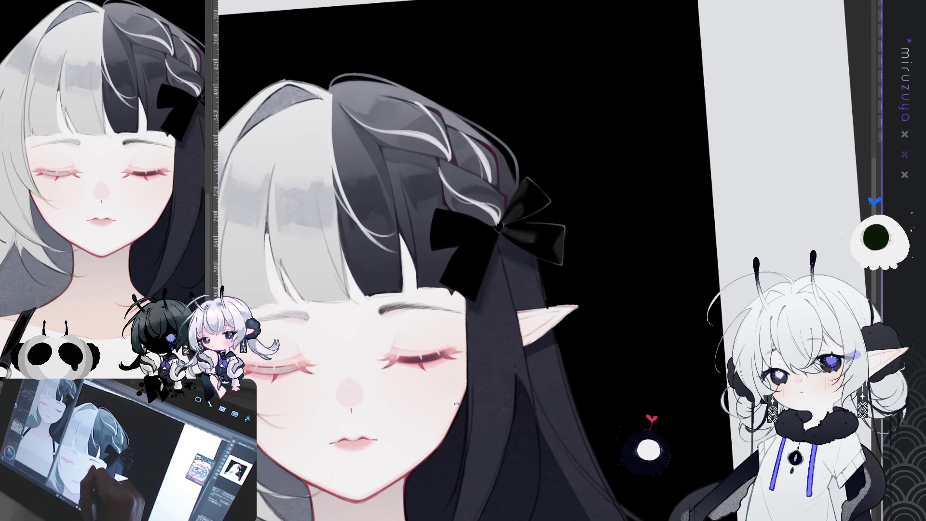
key("asciicircum")
key("asciicircum")
key("ctrl+at")
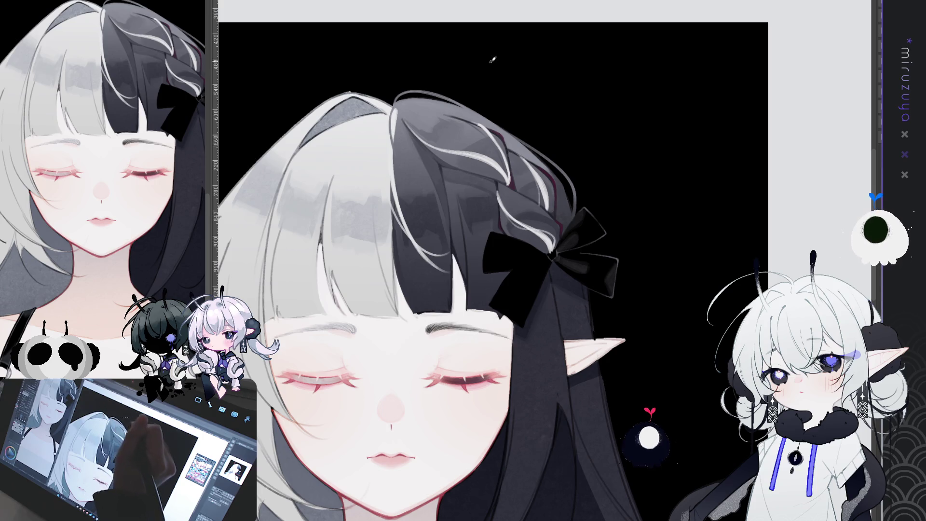
Zoom out, reframe on the face and braid, and mirror the view horizontally to check the drawing
scroll(433, 216, "down", 1)
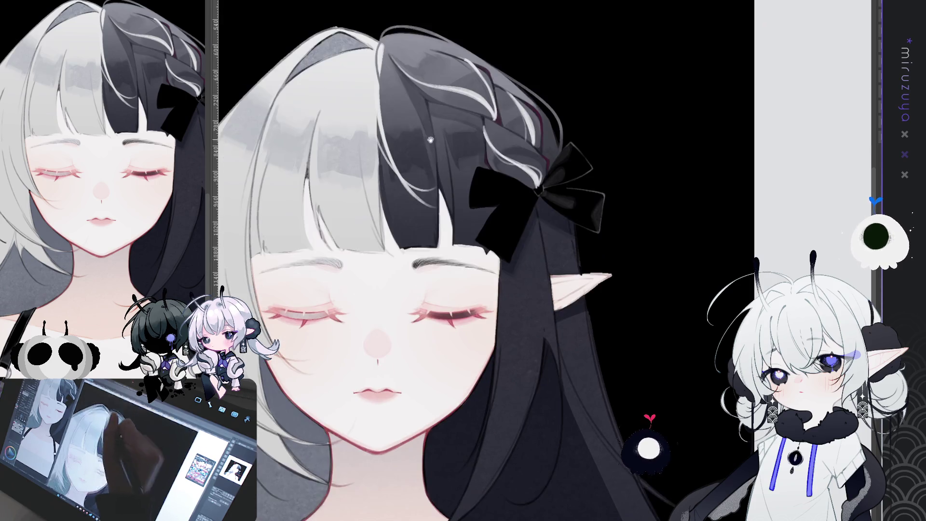
scroll(431, 147, "down", 1)
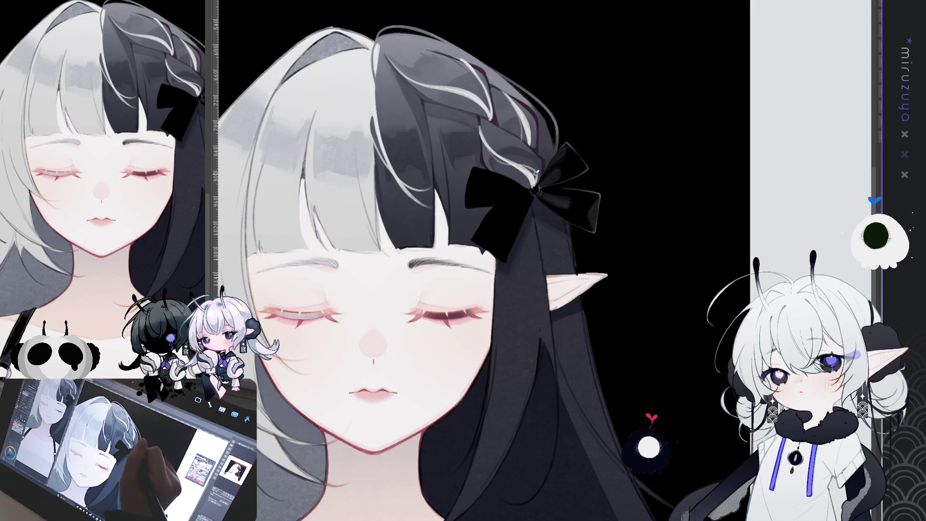
mouse_move(527, 347)
left_mouse_down()
mouse_move(502, 367)
mouse_move(589, 262)
mouse_move(610, 293)
mouse_move(540, 157)
left_mouse_up()
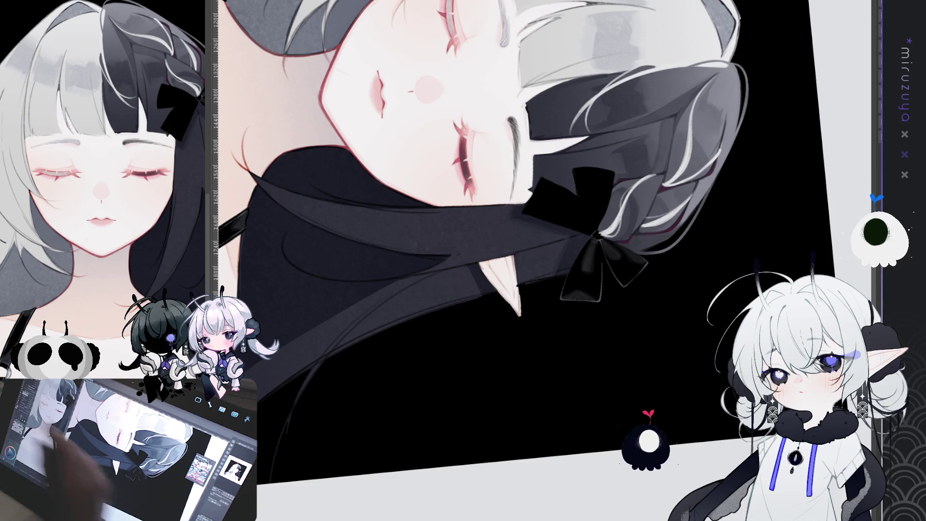
mouse_move(675, 241)
left_mouse_down()
mouse_move(713, 168)
mouse_move(476, 265)
left_mouse_up()
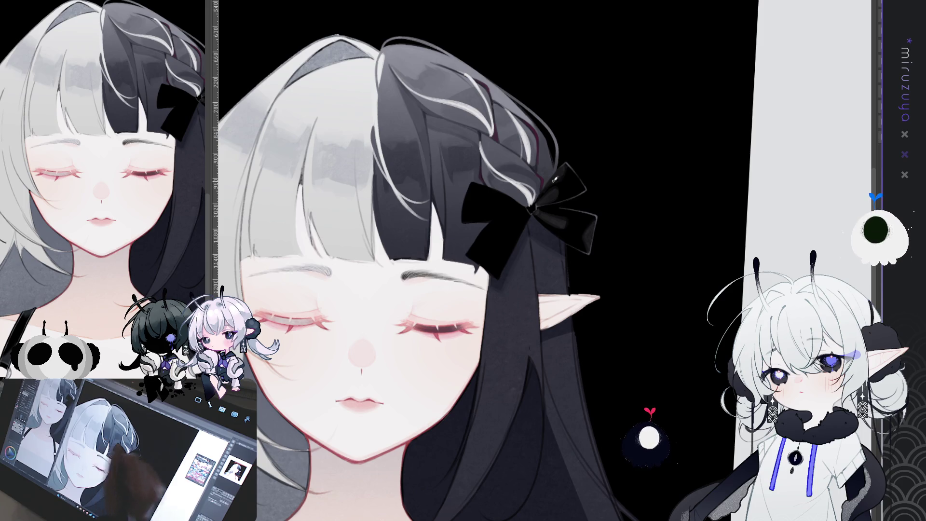
key("h")
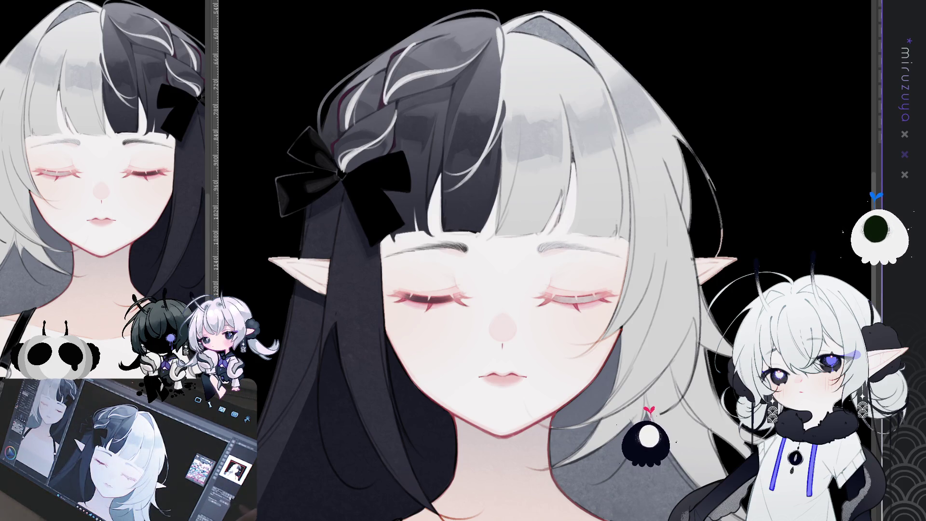
Flip the canvas view back to its normal, unmirrored orientation
key("h")
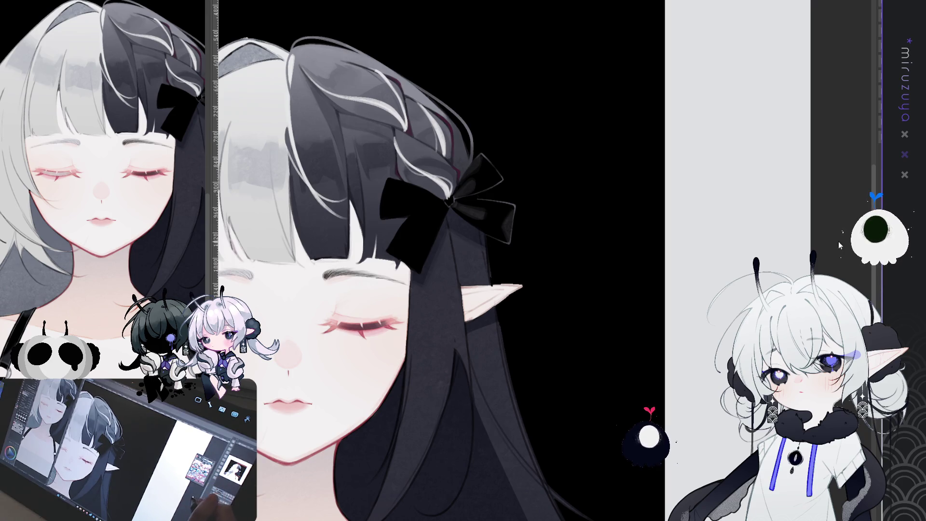
left_click_drag(386, 290, 529, 270)
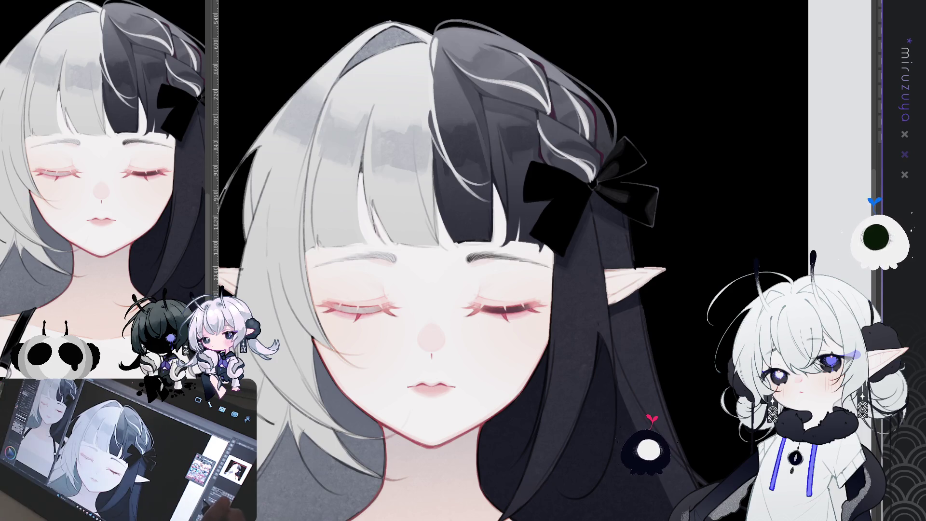
left_click_drag(556, 292, 532, 312)
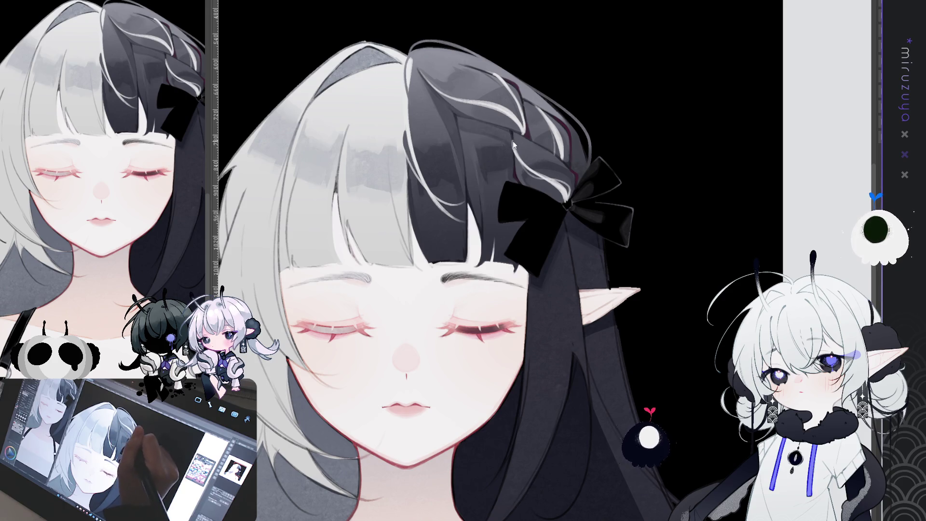
key("h")
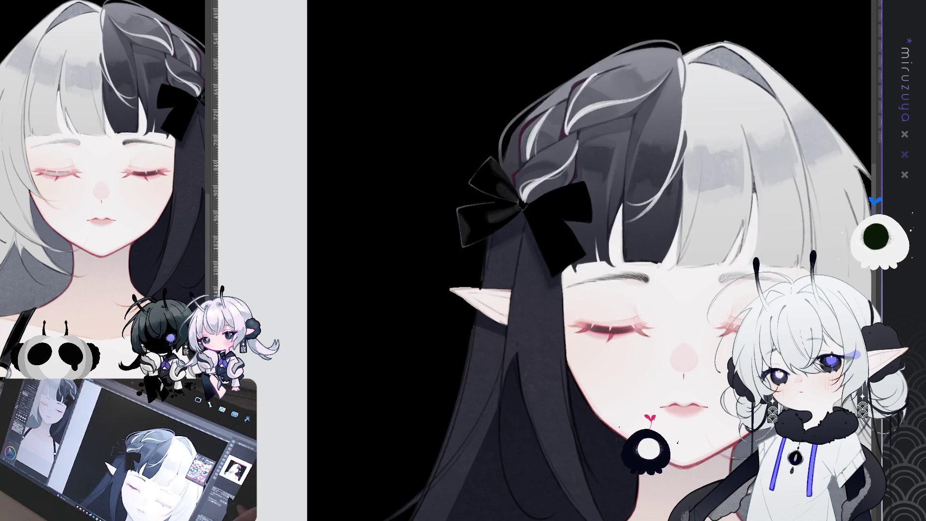
key("h")
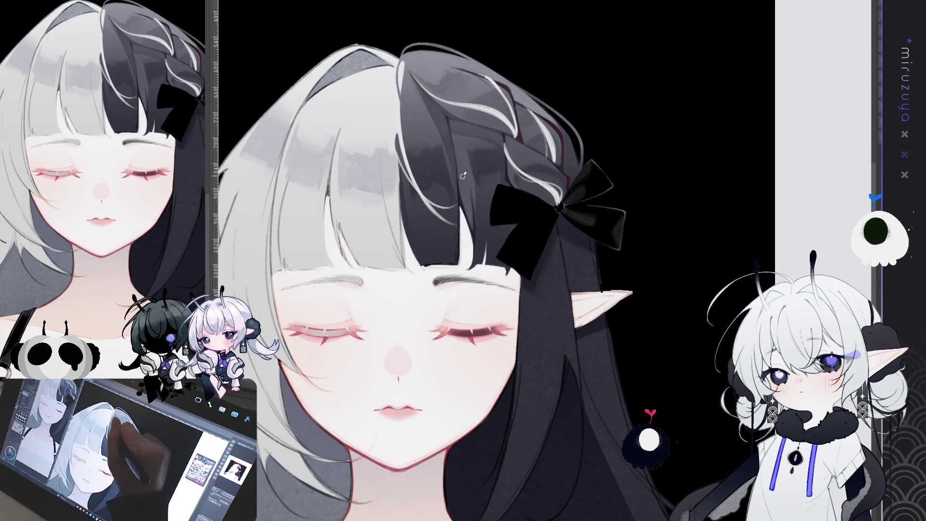
scroll(701, 221, "down", 1)
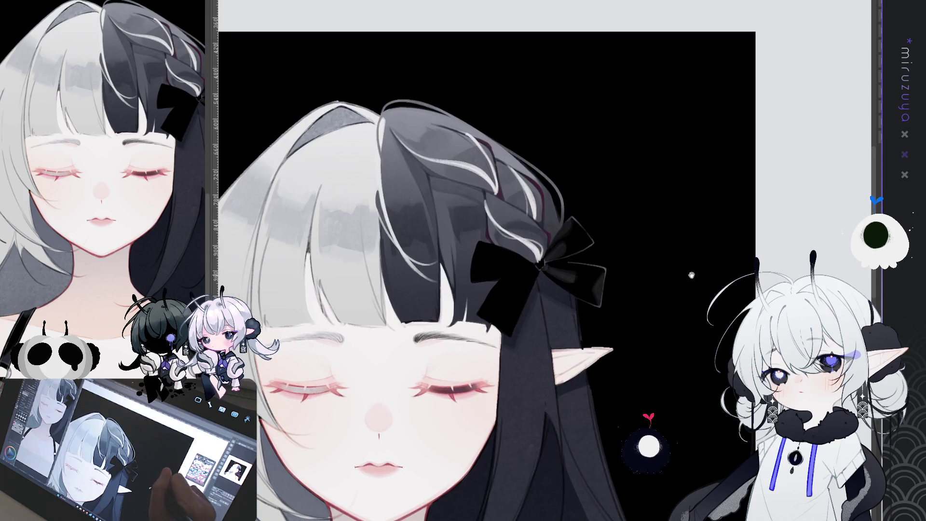
scroll(723, 252, "up", 1)
scroll(723, 252, "down", 3)
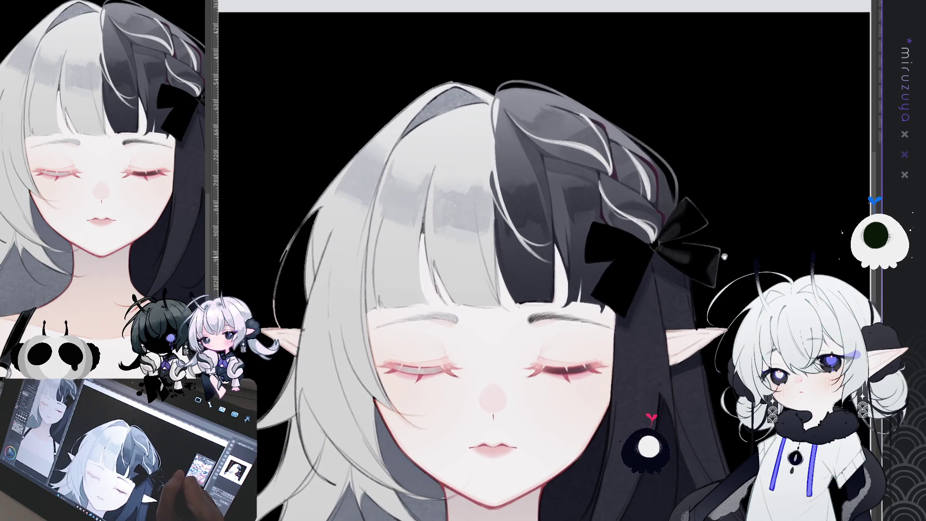
key("h")
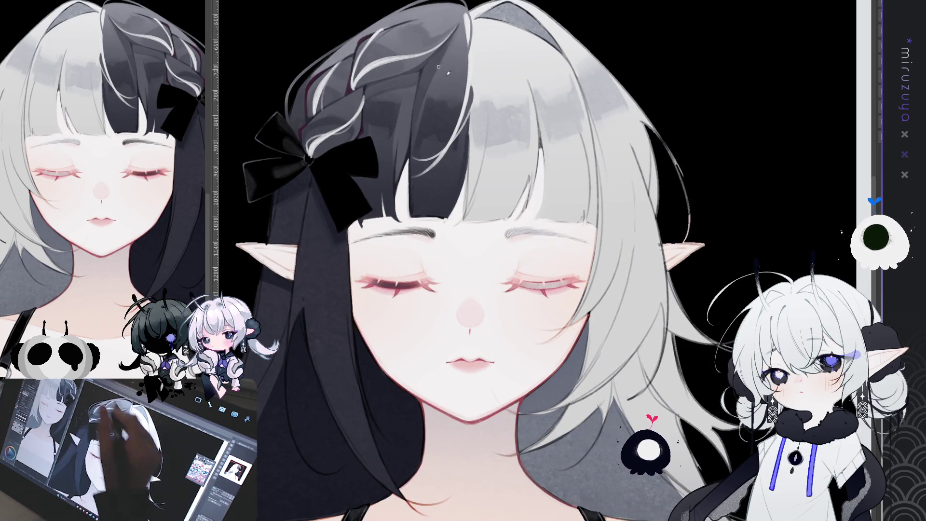
scroll(482, 261, "up", 2)
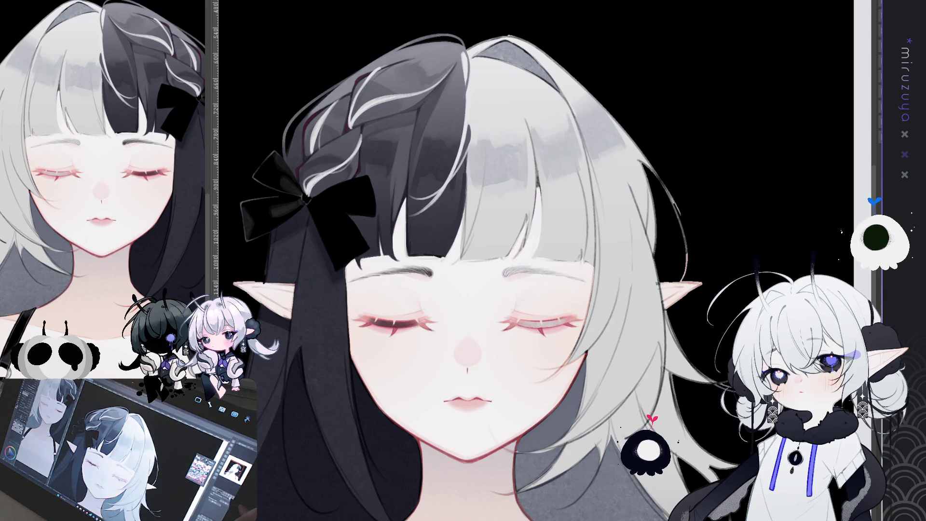
key("h")
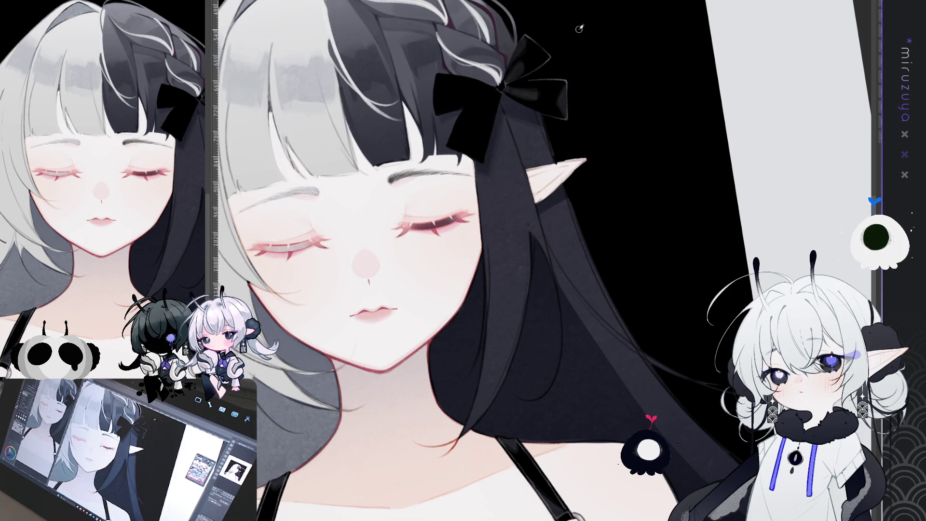
Rotate the view sideways, pan to the lower hair, and mirror the canvas horizontally
mouse_move(578, 29)
left_mouse_down()
mouse_move(434, 241)
mouse_move(390, 339)
left_mouse_up()
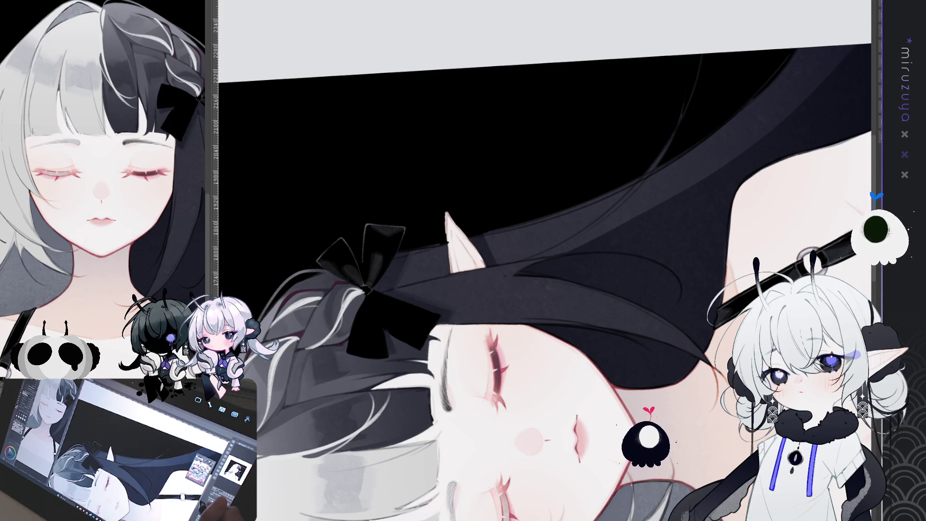
mouse_move(614, 409)
left_mouse_down()
mouse_move(650, 266)
mouse_move(652, 295)
mouse_move(587, 420)
left_mouse_up()
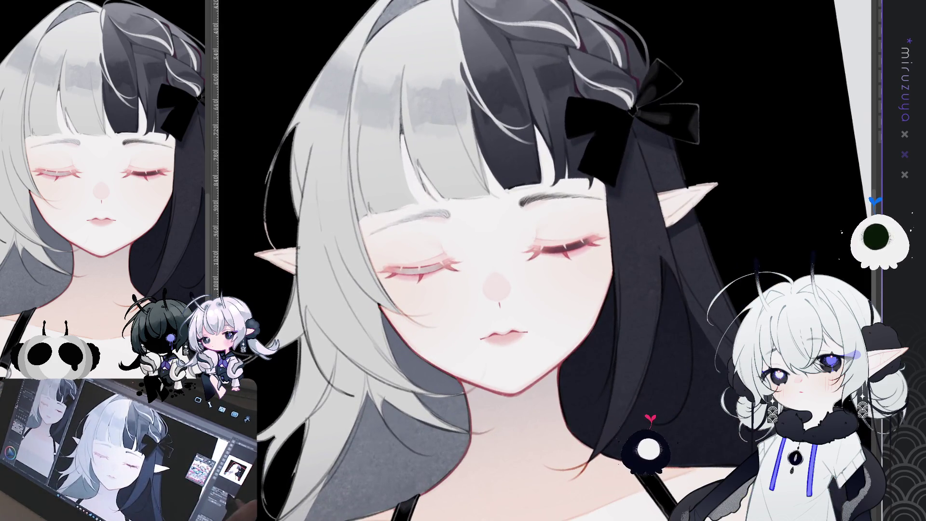
key("h")
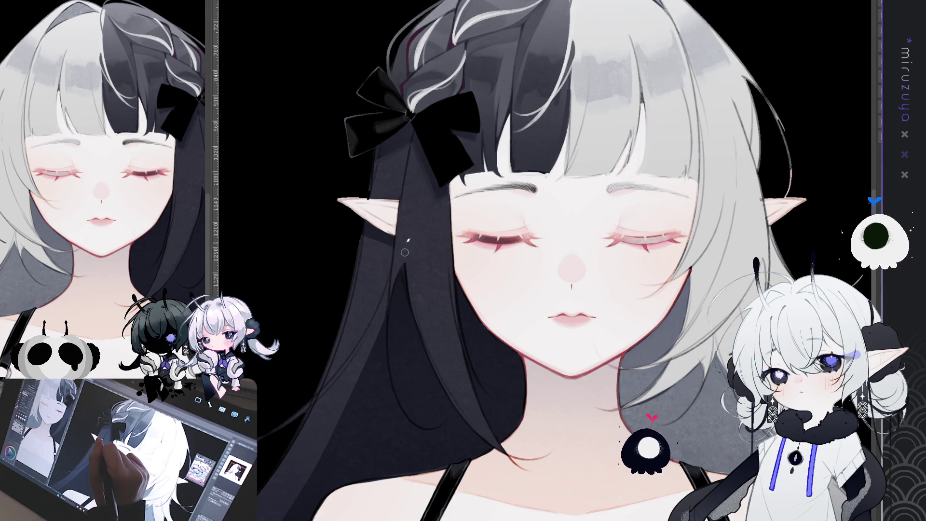
left_click_drag(415, 265, 358, 207)
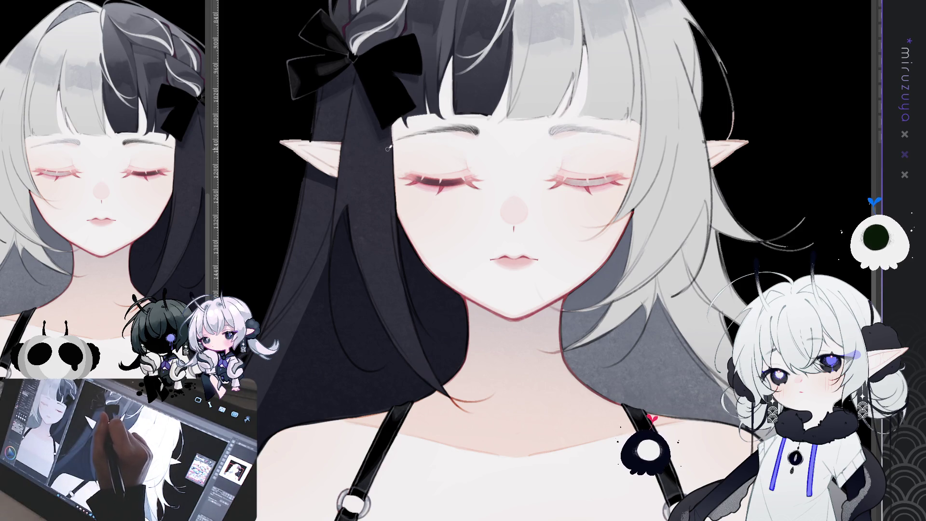
left_click_drag(380, 143, 402, 175)
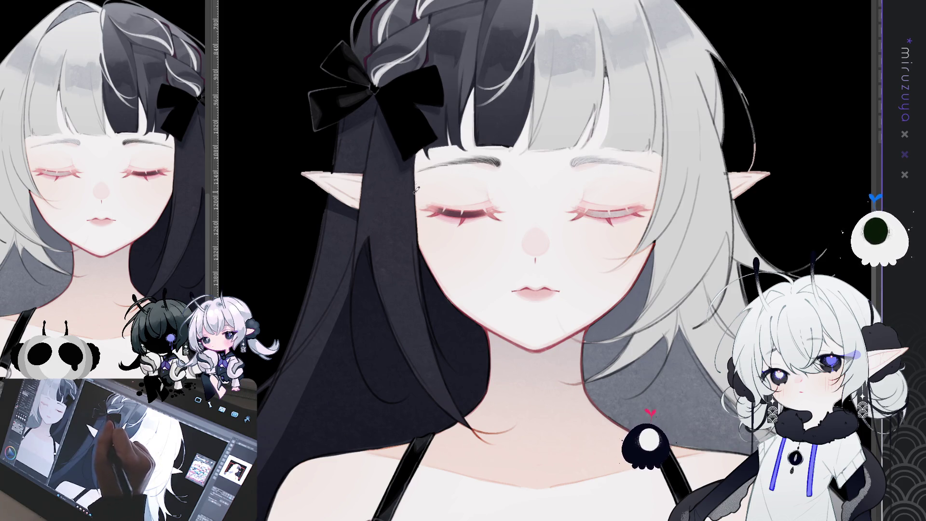
Draw a test strand along the white hair's edge twice, undoing it each time
left_click_drag(416, 161, 418, 250)
key("ctrl+z")
left_click_drag(416, 162, 418, 251)
key("ctrl+z")
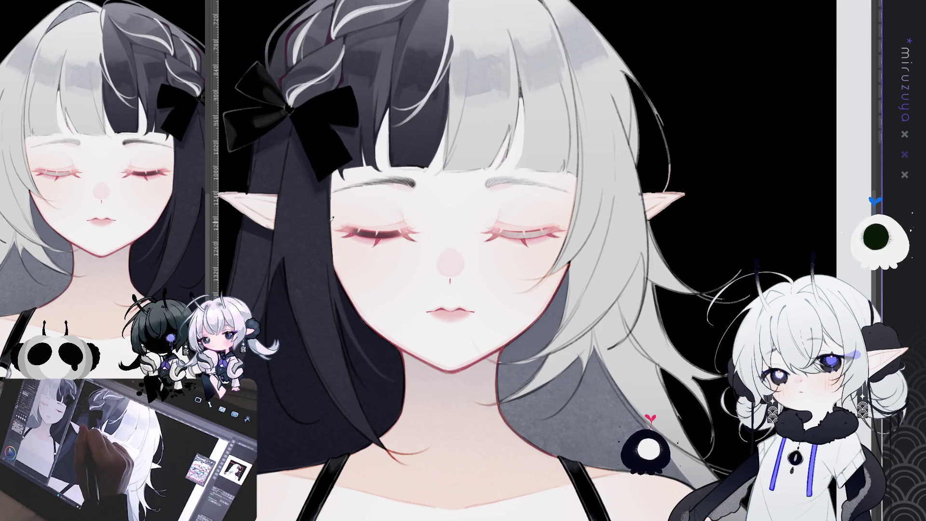
left_click_drag(360, 310, 421, 235)
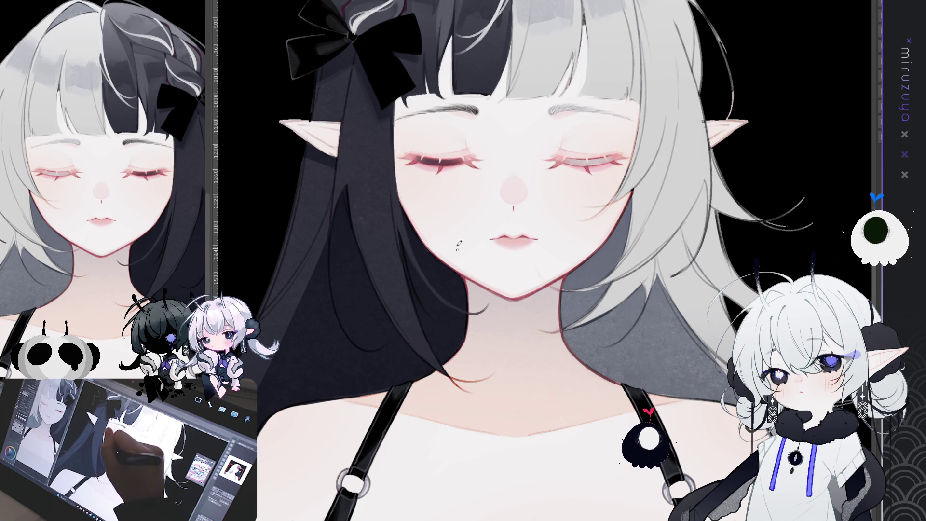
left_click_drag(481, 312, 539, 197)
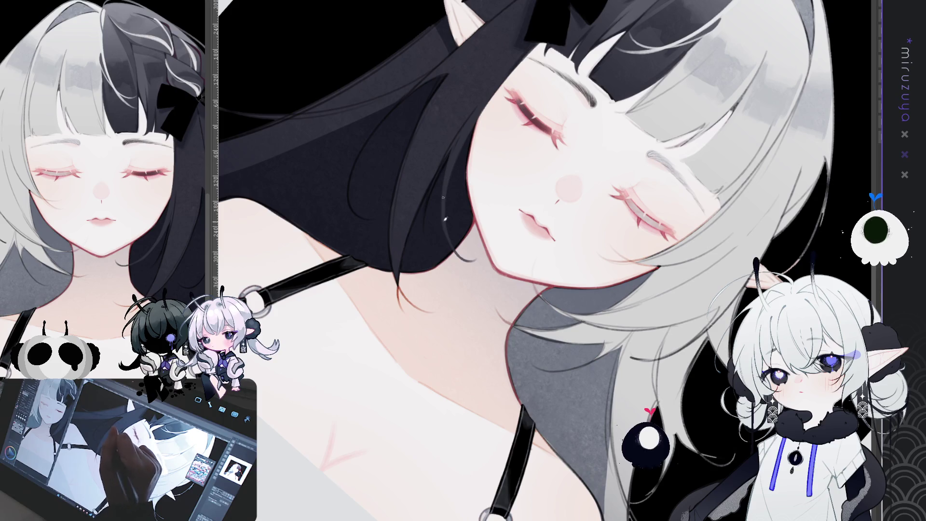
key("ctrl+0")
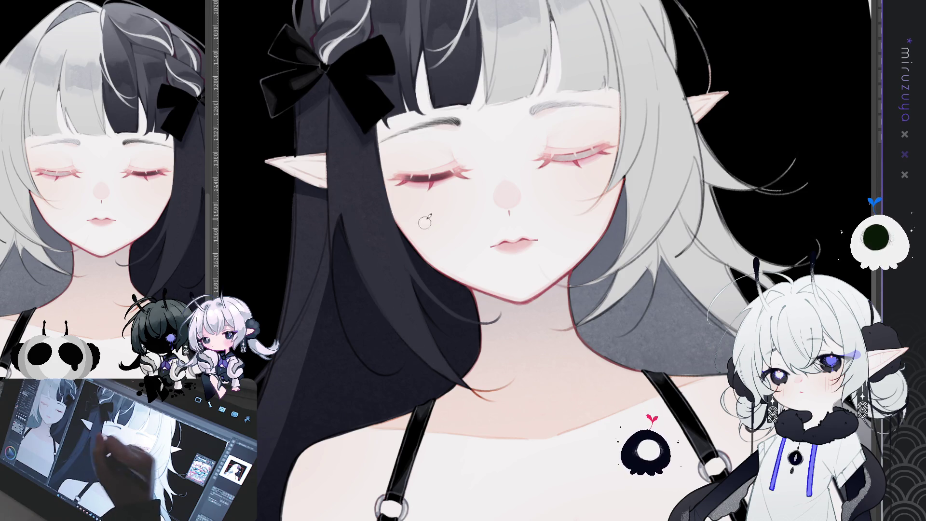
mouse_move(471, 326)
left_mouse_down()
mouse_move(504, 193)
mouse_move(651, 149)
mouse_move(635, 131)
mouse_move(509, 203)
left_mouse_up()
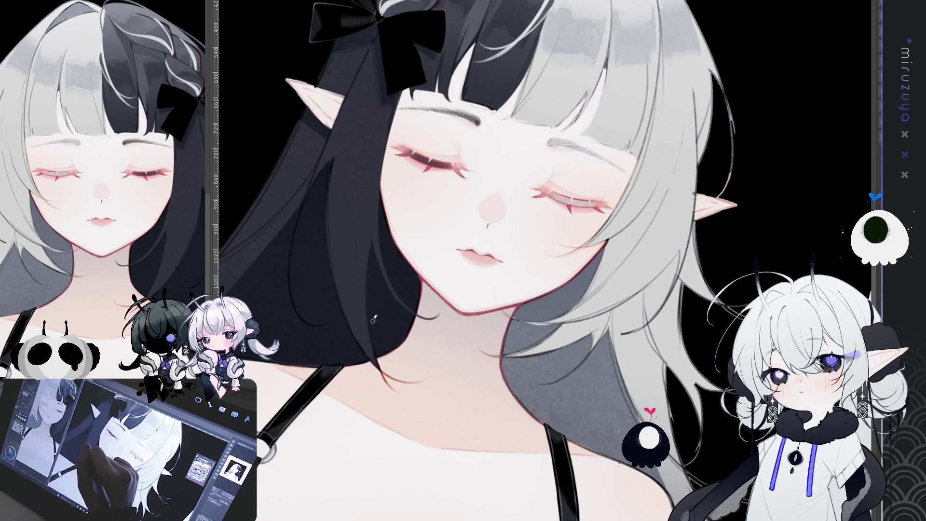
left_click_drag(378, 344, 515, 294)
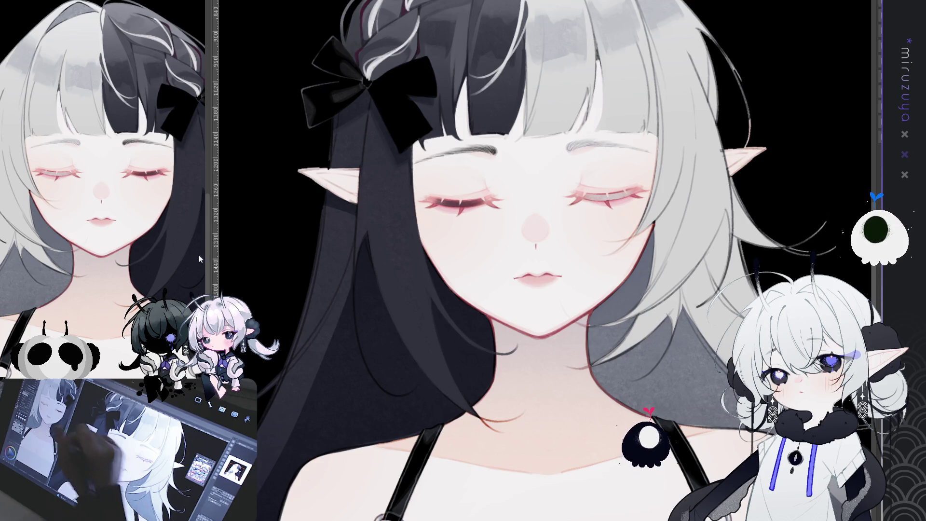
key("minus")
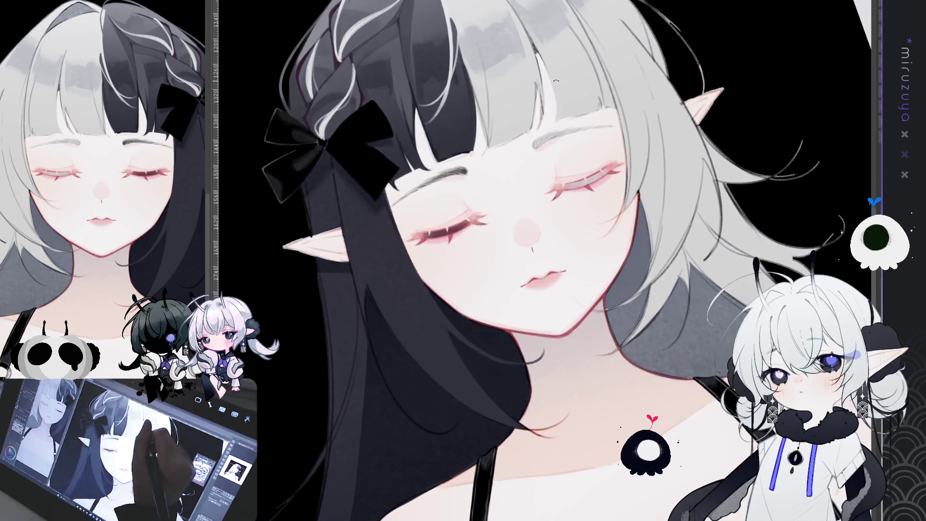
scroll(398, 167, "down", 5)
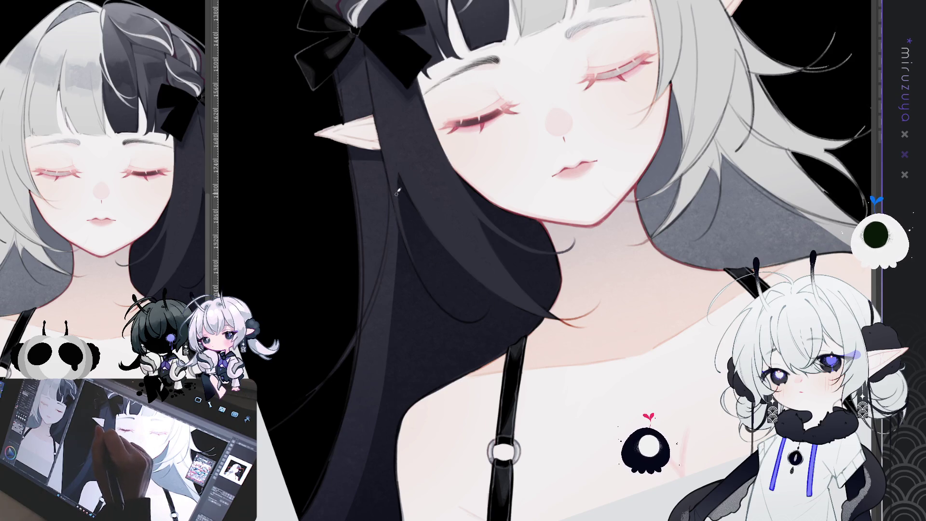
Straighten, tilt and reposition the canvas view to frame the face and dark hair
left_click_drag(397, 191, 415, 99)
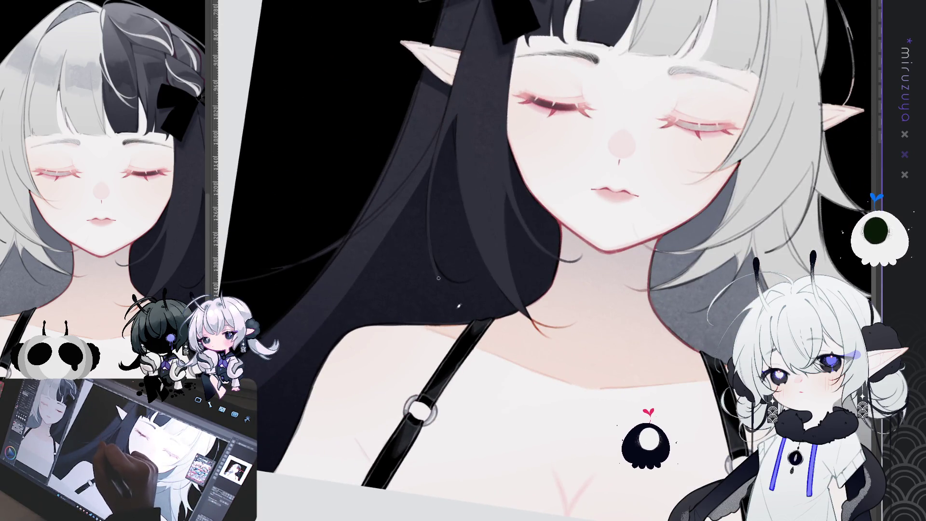
left_click_drag(439, 278, 503, 159)
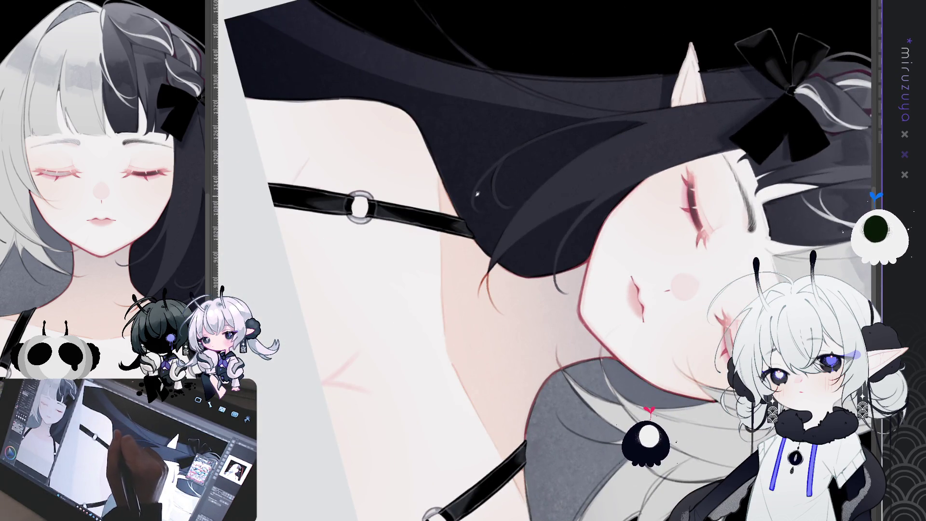
mouse_move(482, 192)
left_mouse_down()
mouse_move(623, 336)
mouse_move(612, 353)
left_mouse_up()
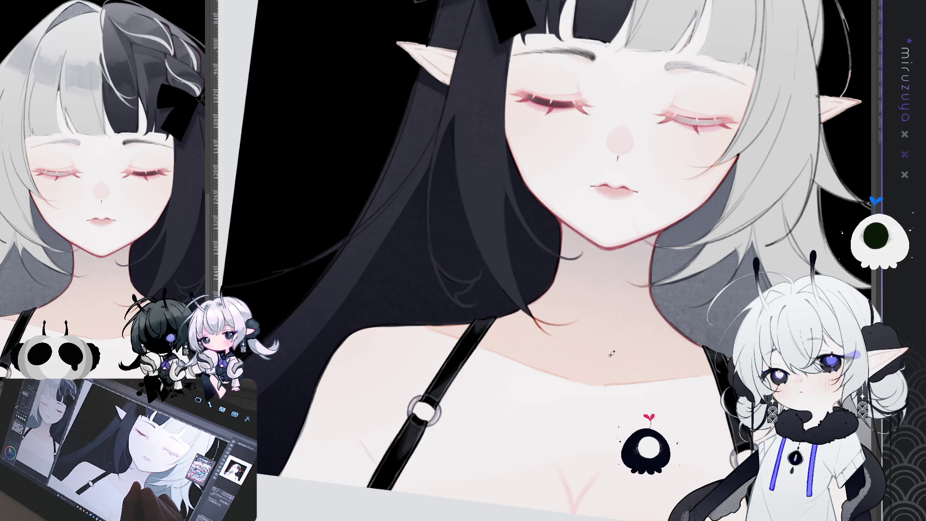
left_click_drag(671, 274, 621, 310)
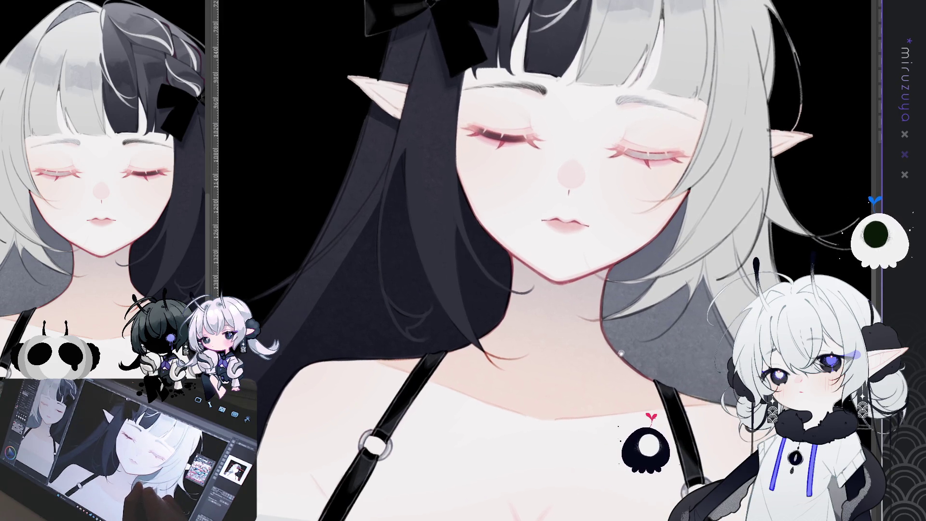
left_click_drag(621, 342, 618, 344)
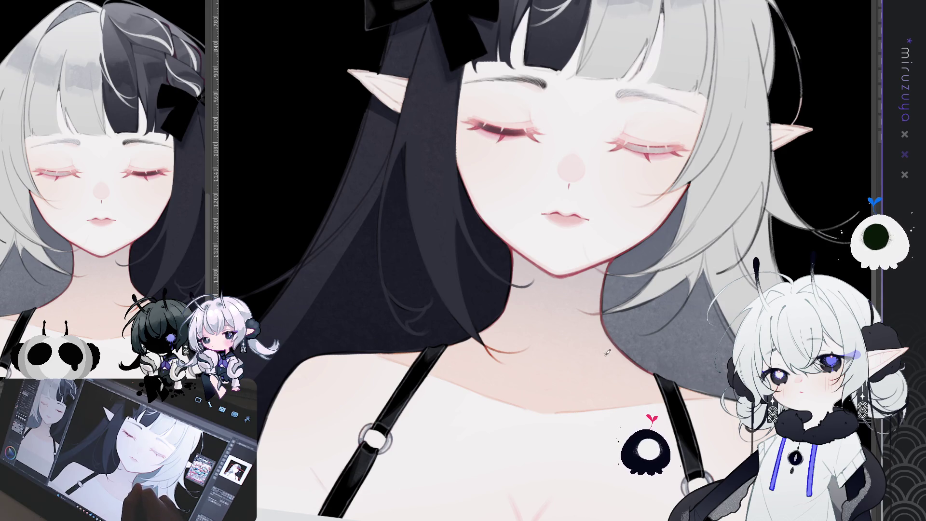
left_click_drag(602, 353, 617, 344)
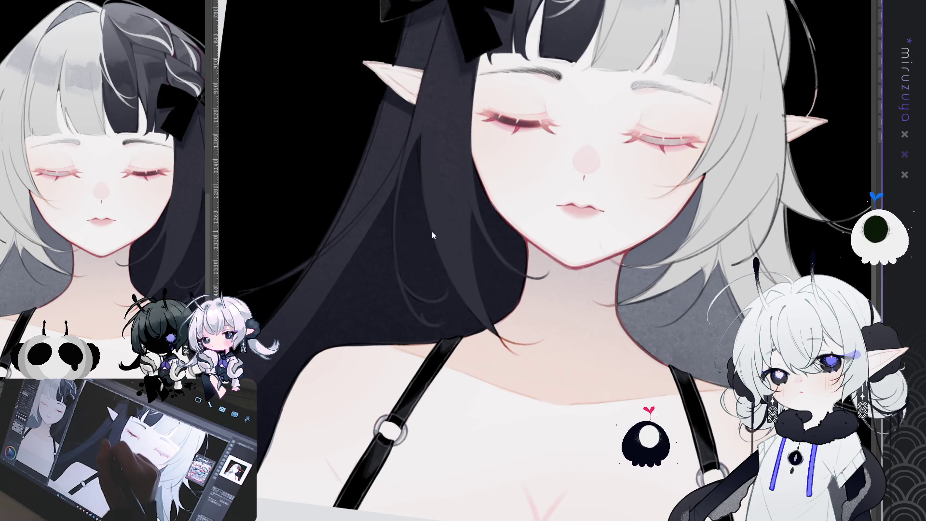
Draw a curving strand down into the dark hair, undoing its lower extension
left_click_drag(394, 213, 439, 302)
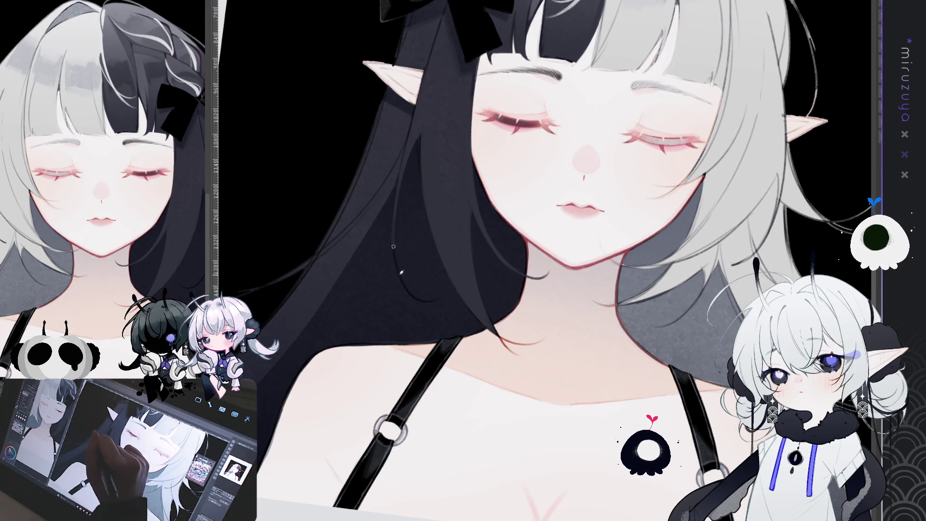
left_click_drag(397, 195, 425, 285)
left_click_drag(397, 202, 440, 287)
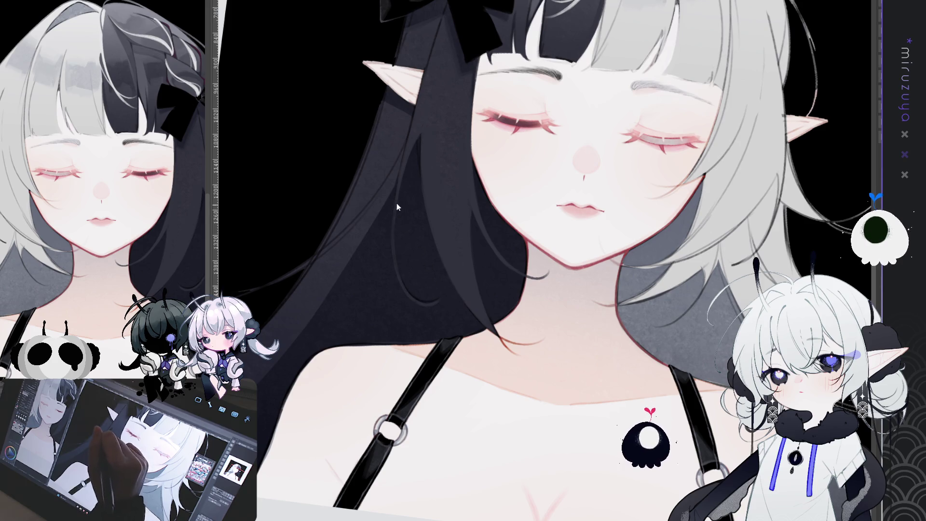
left_click_drag(396, 202, 440, 304)
left_click_drag(393, 220, 409, 288)
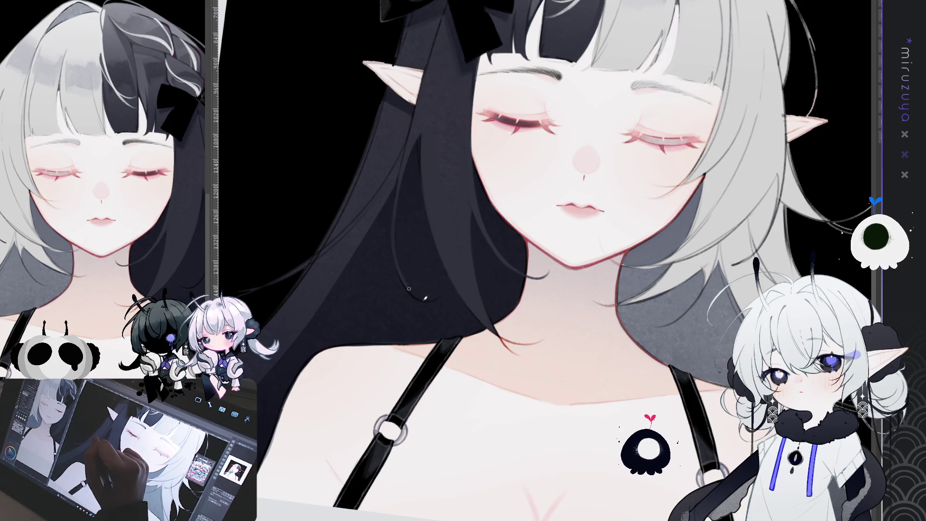
key("ctrl+z")
Try a light strand down the dark hair, undo it, and tilt the view sideways
left_click_drag(397, 212, 424, 301)
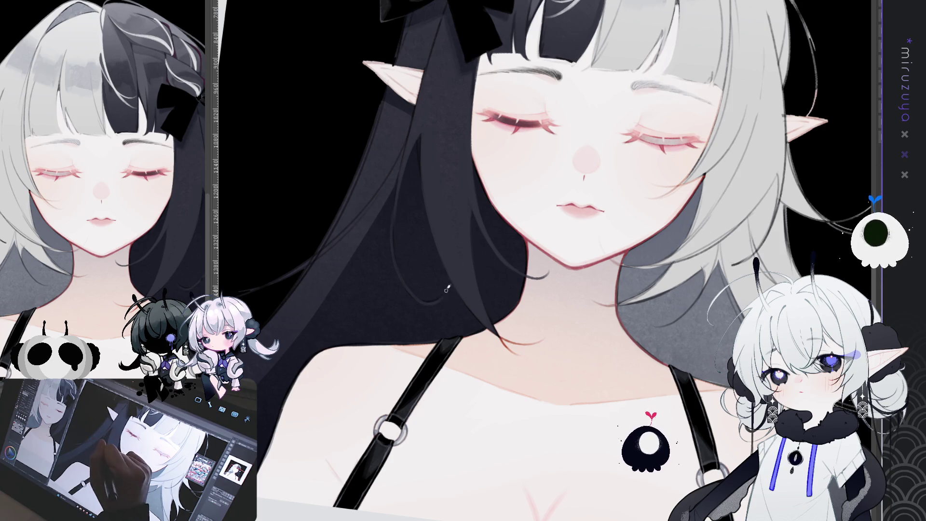
left_click_drag(396, 203, 396, 267)
key("ctrl+z")
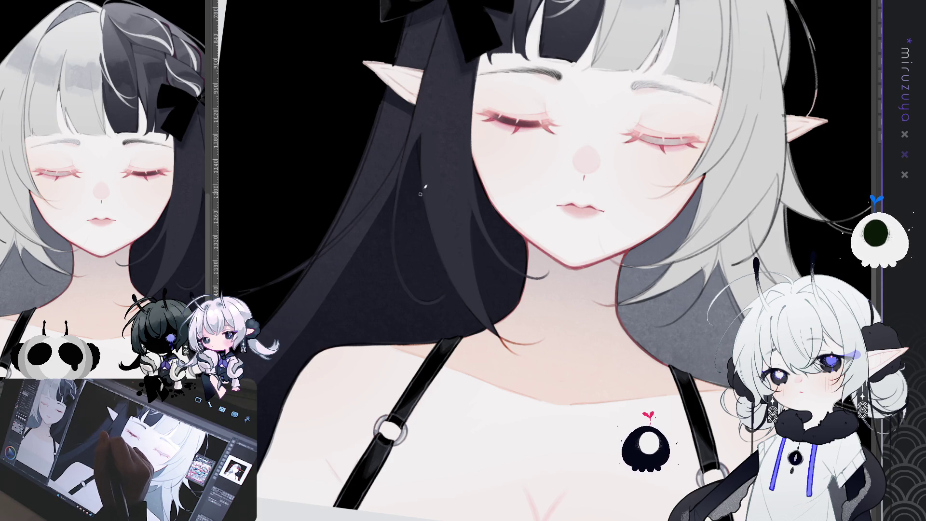
mouse_move(420, 194)
left_mouse_down()
mouse_move(653, 360)
mouse_move(399, 183)
left_mouse_up()
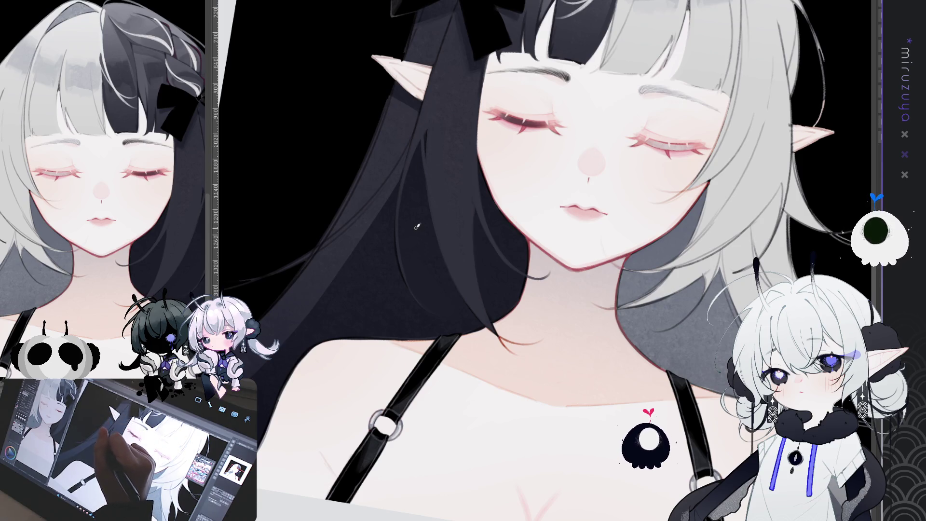
mouse_move(360, 246)
left_mouse_down()
mouse_move(521, 97)
mouse_move(520, 190)
mouse_move(519, 178)
left_mouse_up()
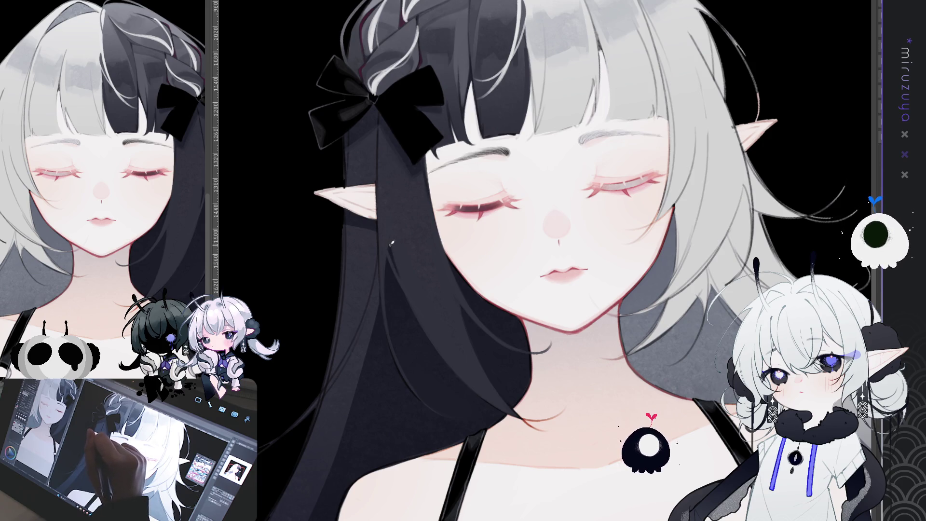
left_click_drag(537, 141, 740, 193)
key("ctrl+0")
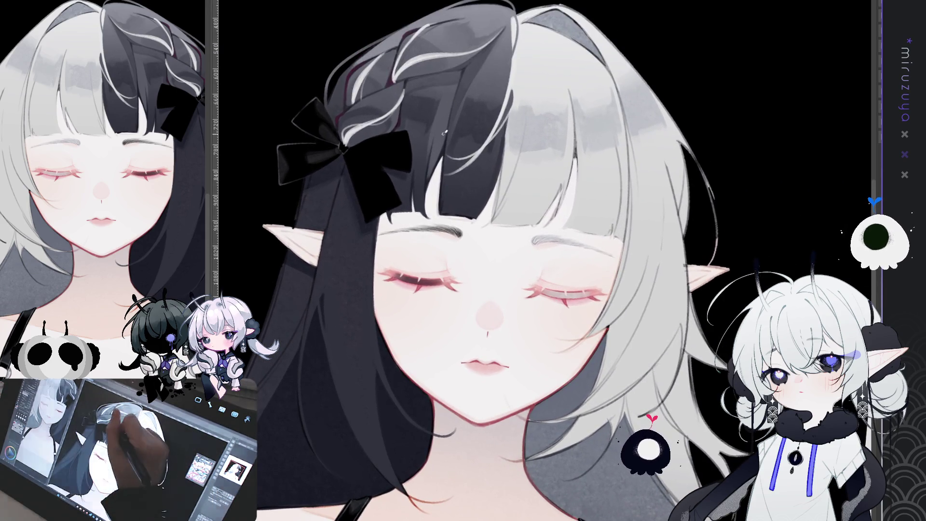
left_click_drag(349, 217, 393, 132)
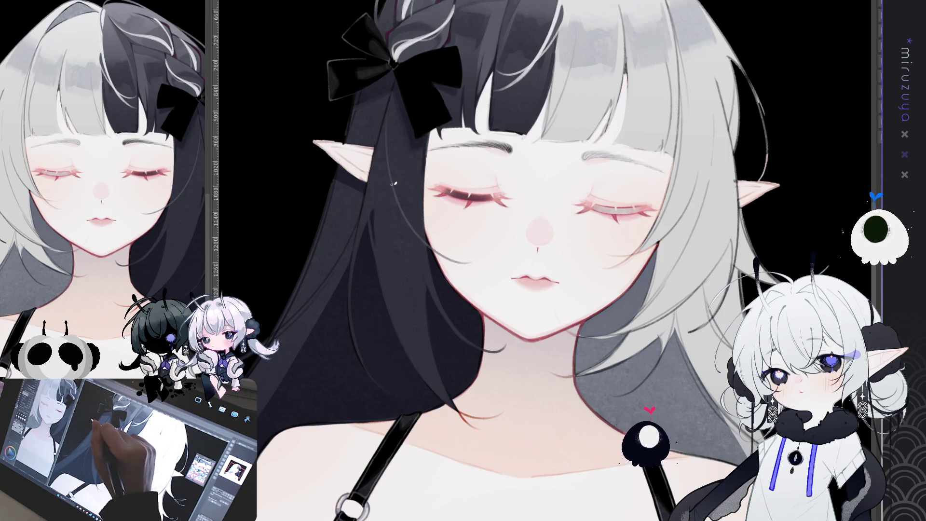
left_click_drag(393, 183, 490, 174)
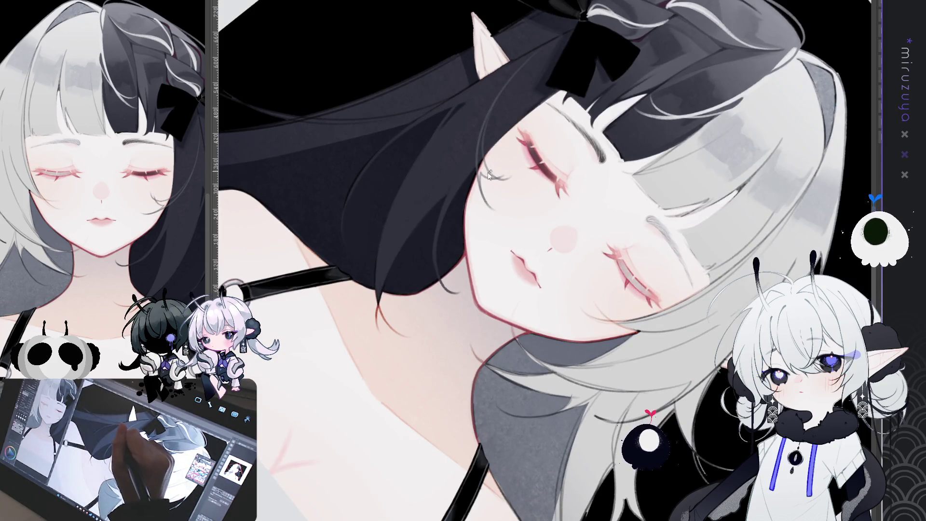
Paint grey texture strokes into the dark hair and a thin light strand below the ear
key("ctrl+at")
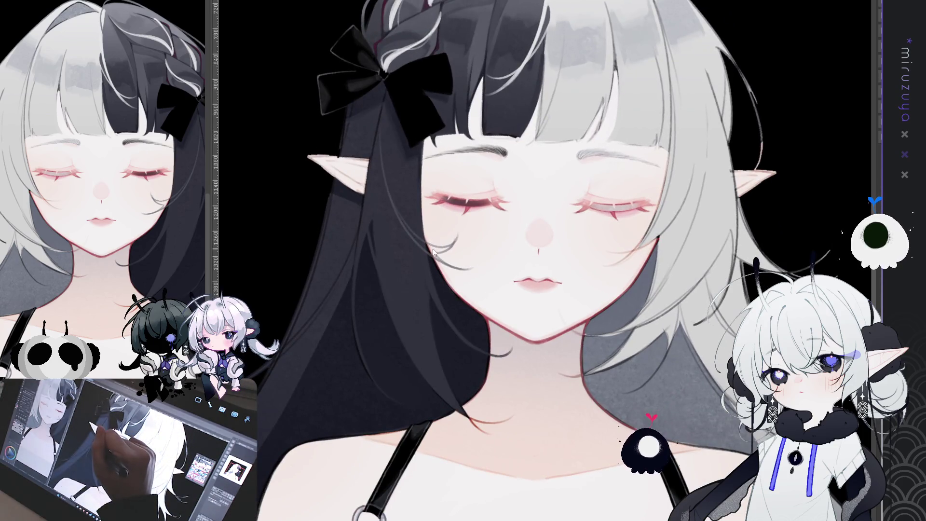
mouse_move(369, 219)
left_mouse_down()
mouse_move(419, 231)
mouse_move(534, 81)
left_mouse_up()
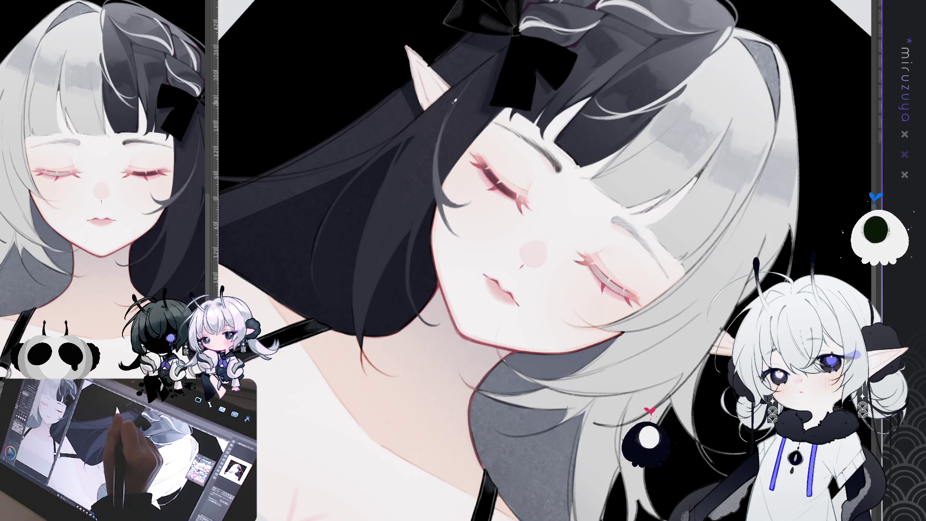
left_click_drag(441, 136, 451, 109)
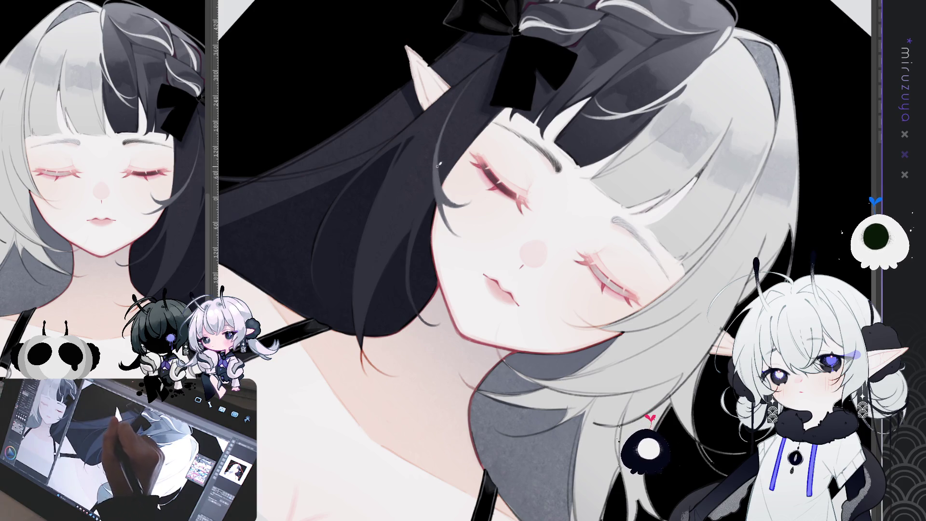
Add a small dark mark at the hair edge by the eye, then return the view upright
key("@")
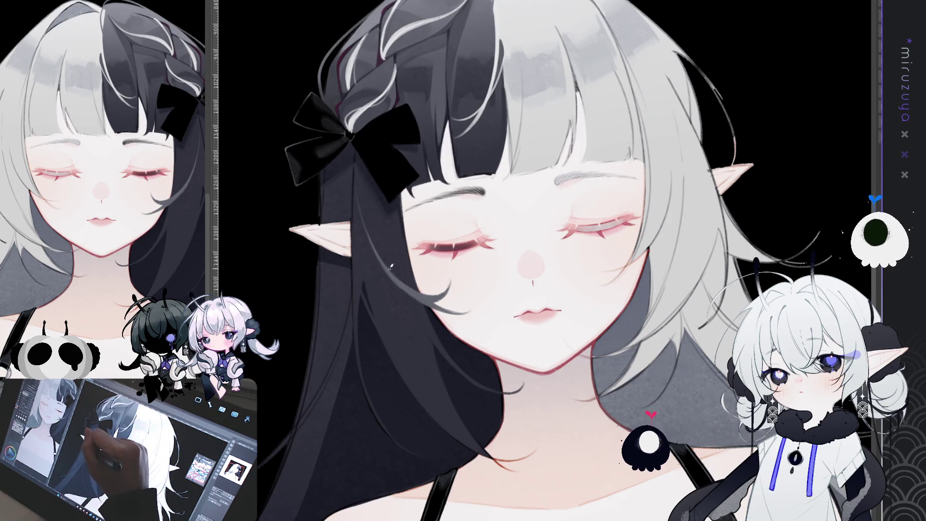
mouse_move(390, 266)
left_mouse_down()
mouse_move(418, 172)
mouse_move(466, 132)
mouse_move(458, 168)
left_mouse_up()
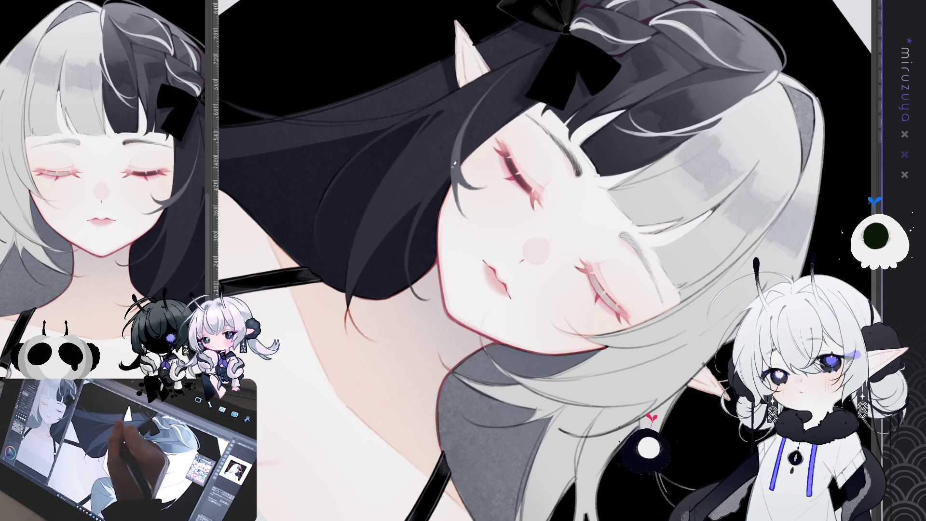
mouse_move(460, 203)
left_mouse_down()
mouse_move(458, 180)
mouse_move(588, 155)
mouse_move(615, 169)
left_mouse_up()
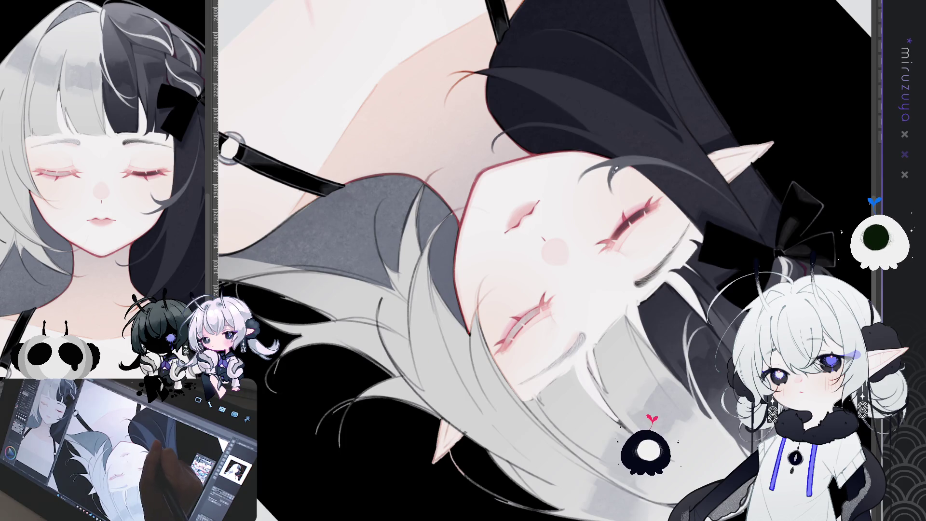
left_click_drag(614, 184, 548, 411)
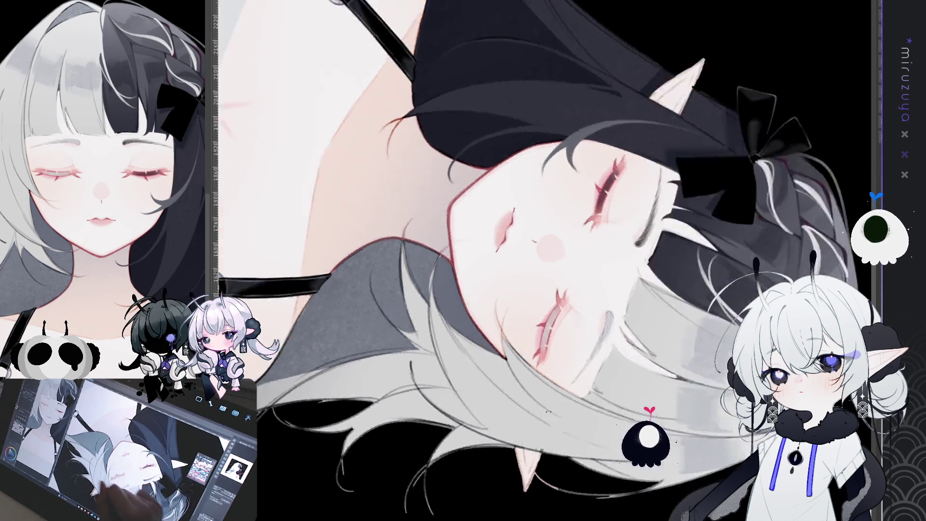
key("ctrl+@")
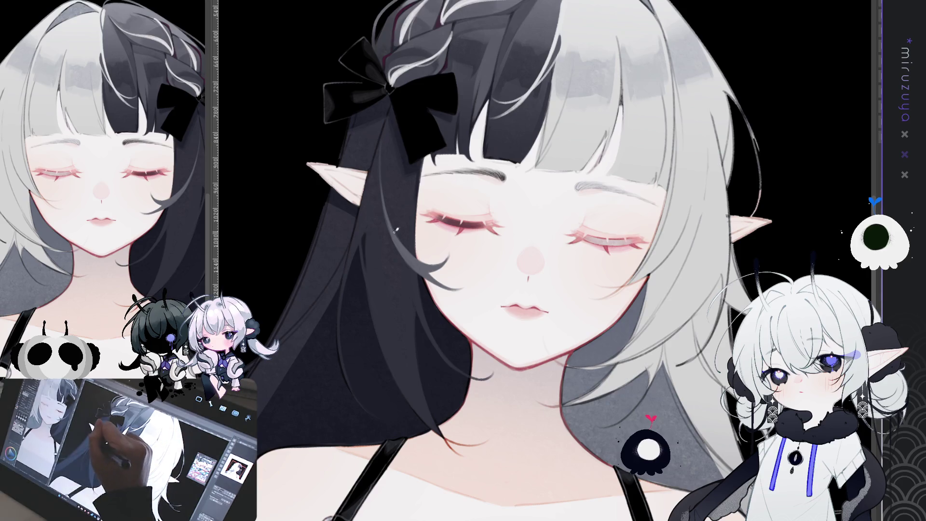
mouse_move(440, 99)
left_mouse_down()
mouse_move(389, 189)
mouse_move(400, 253)
mouse_move(420, 270)
left_mouse_up()
key("ctrl+z")
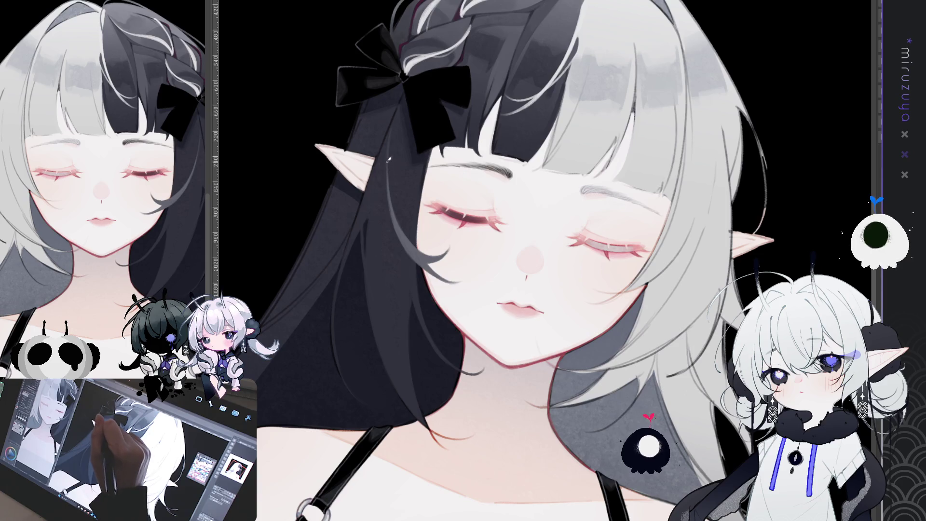
left_click_drag(384, 189, 410, 263)
key("ctrl+z")
mouse_move(386, 189)
left_mouse_down()
mouse_move(386, 219)
mouse_move(417, 266)
left_mouse_up()
left_click_drag(387, 194, 390, 223)
key("ctrl+z")
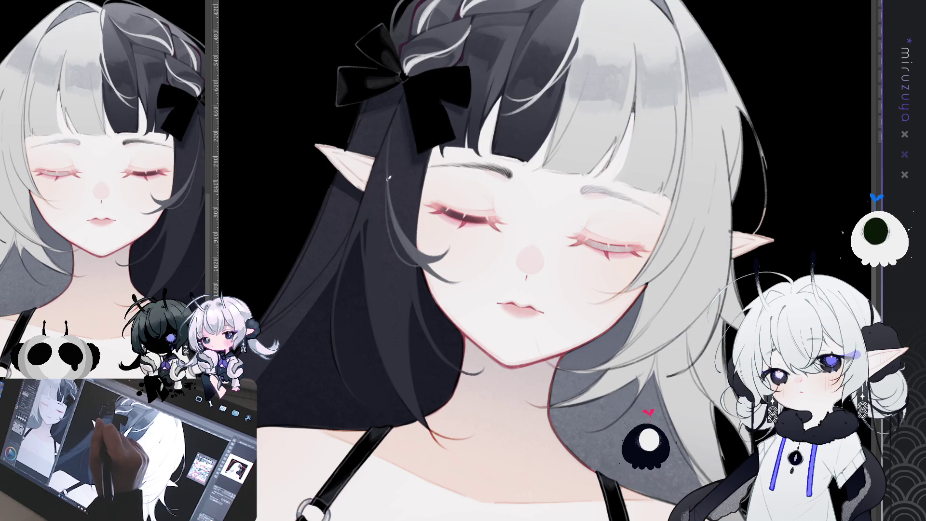
left_click_drag(387, 178, 389, 212)
key("ctrl+z")
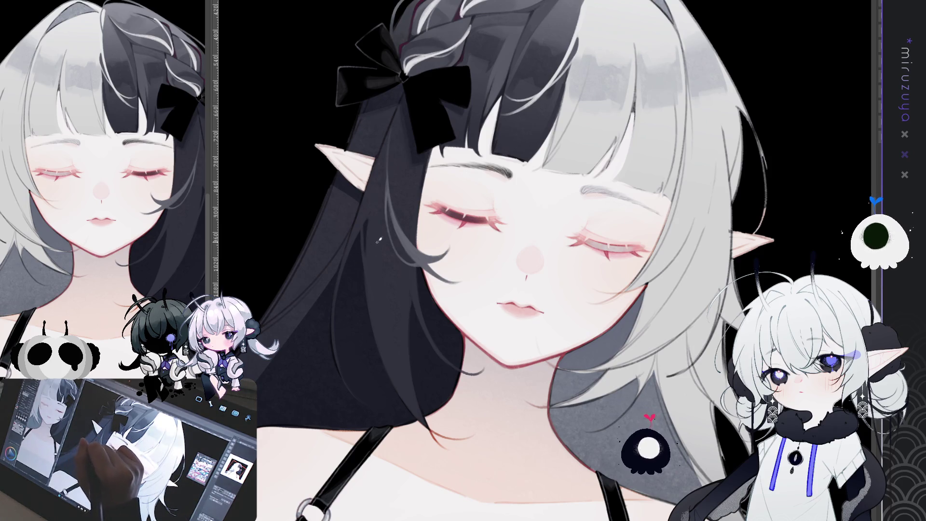
mouse_move(379, 240)
left_mouse_down()
mouse_move(549, 95)
mouse_move(597, 121)
left_mouse_up()
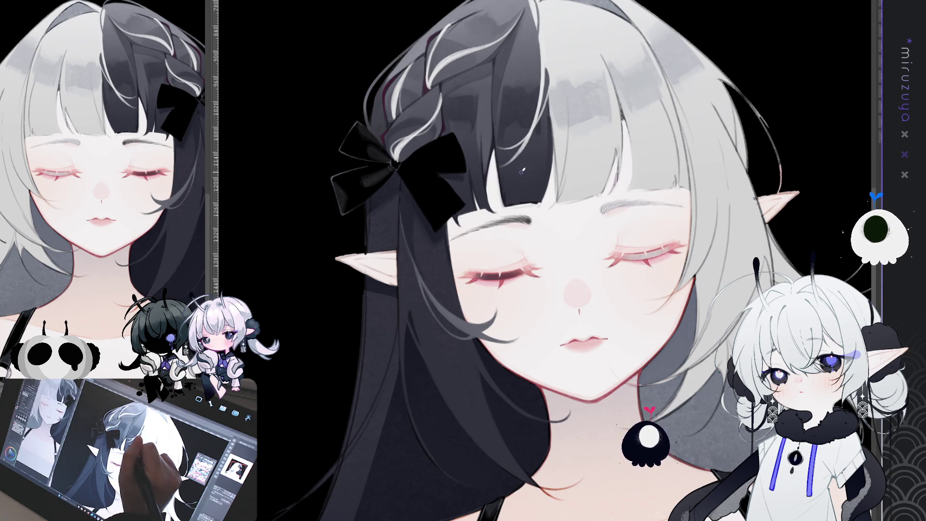
left_click_drag(522, 169, 421, 253)
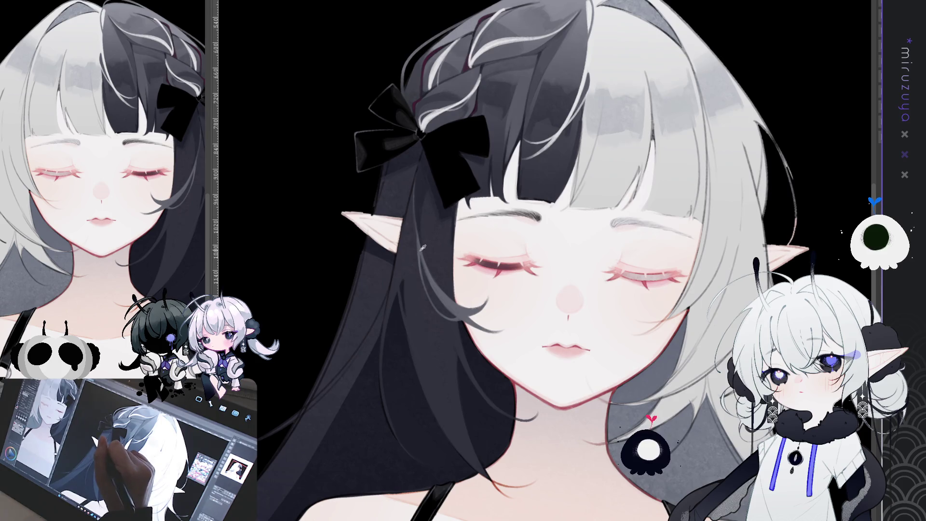